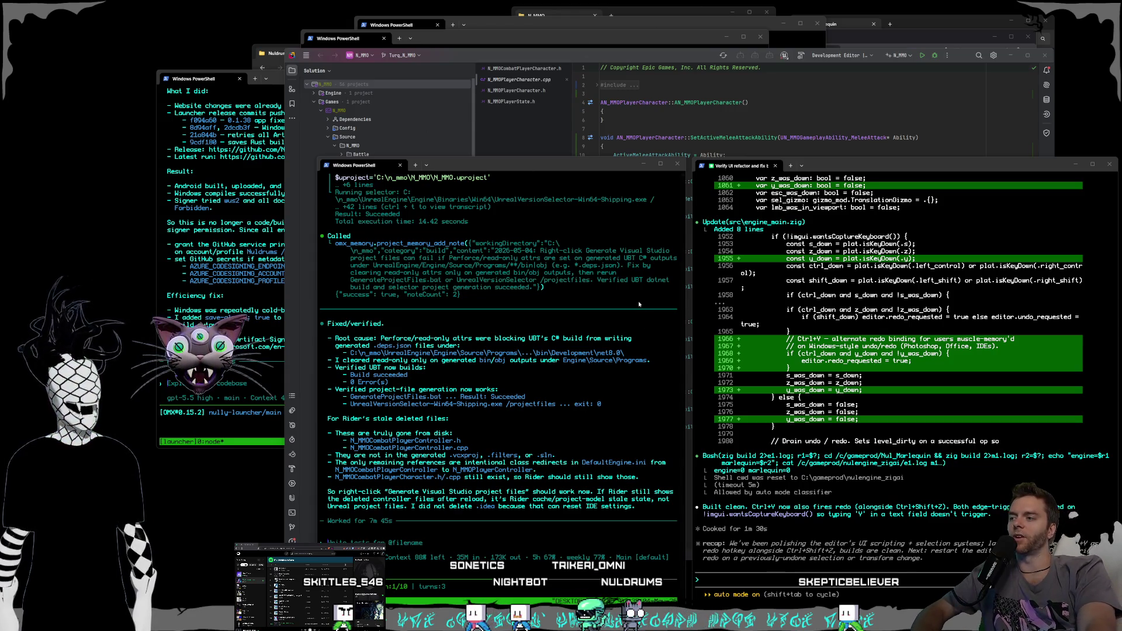
- Bring the Rider editor showing N_MMOPlayerCharacter.cpp in front of the PowerShell terminal
click(461, 162)
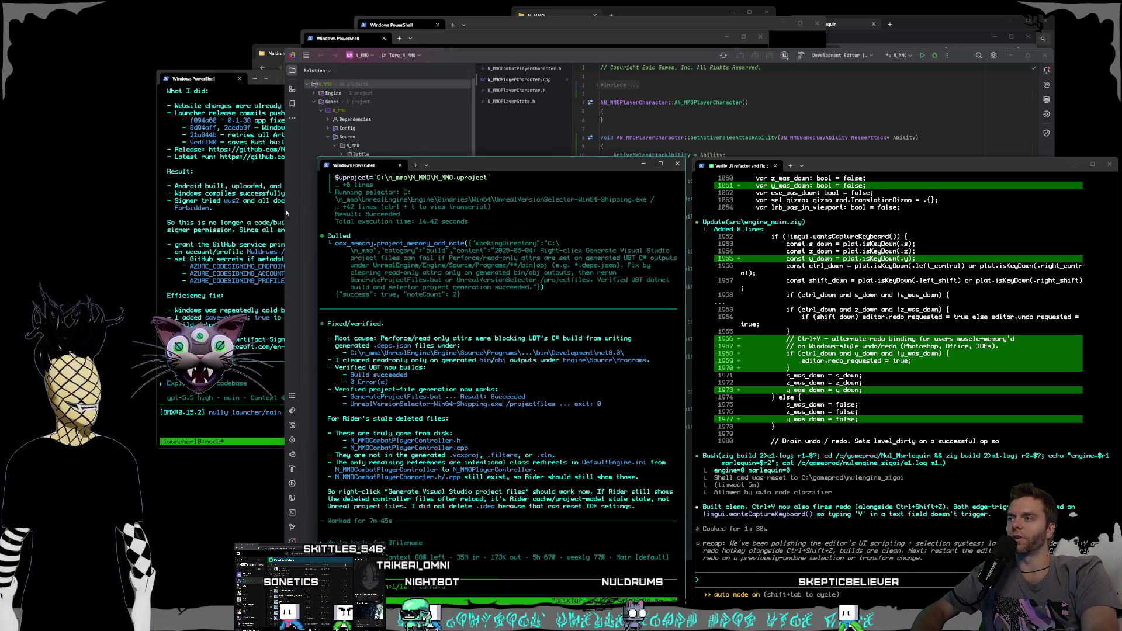
drag(285, 215, 302, 213)
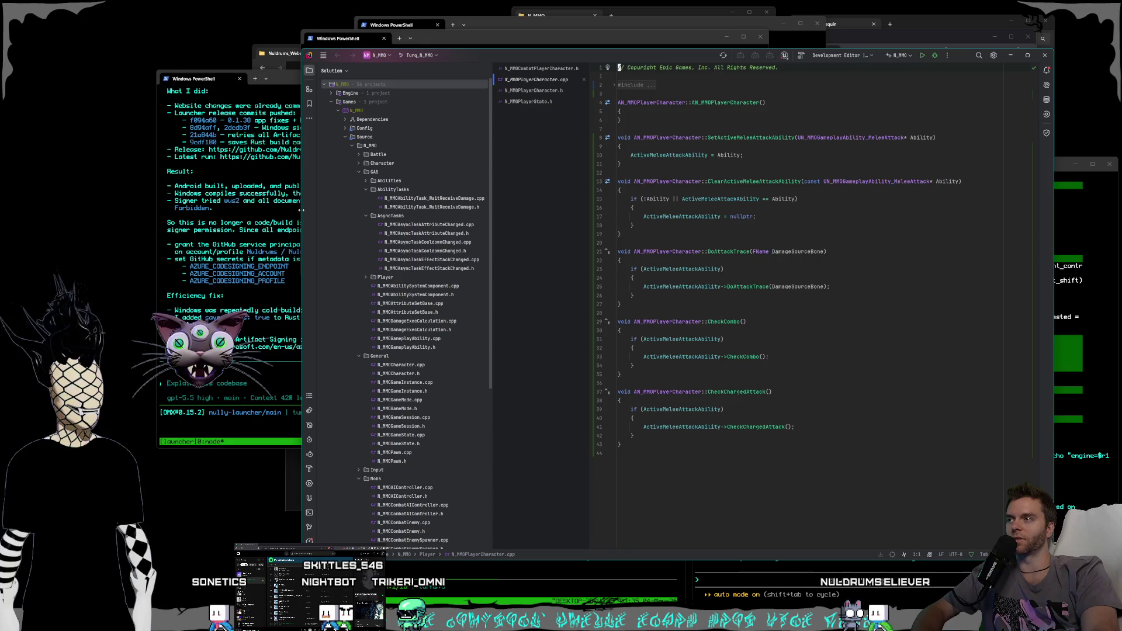
- Lower Rider's top edge, widen the Solution tree and code editor, and shift the window left
drag(500, 50, 502, 63)
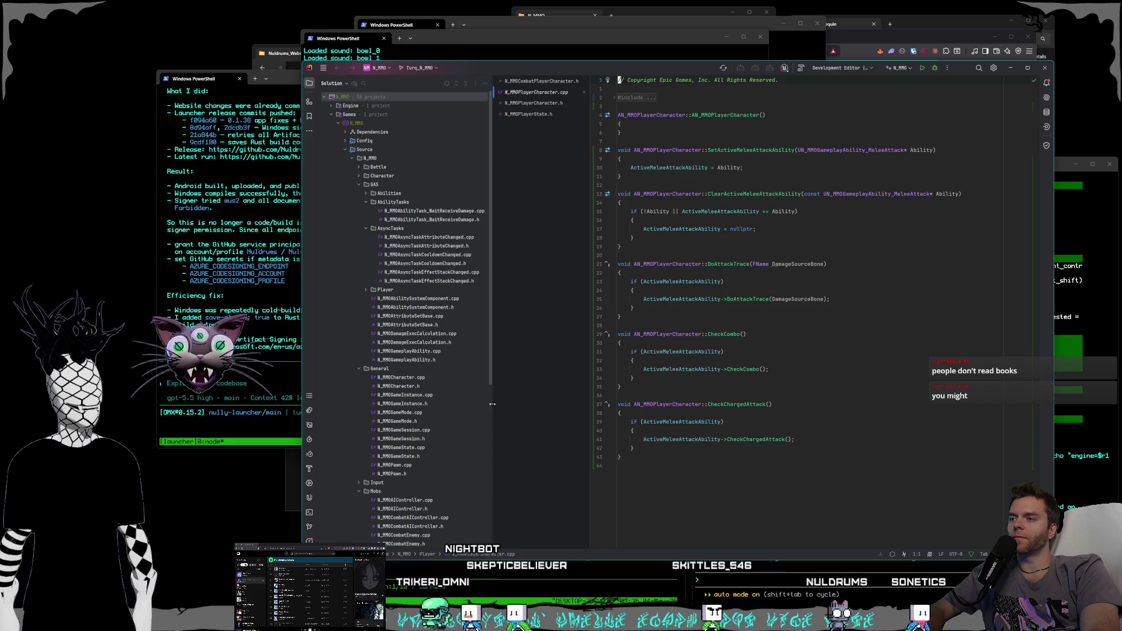
drag(492, 404, 494, 404)
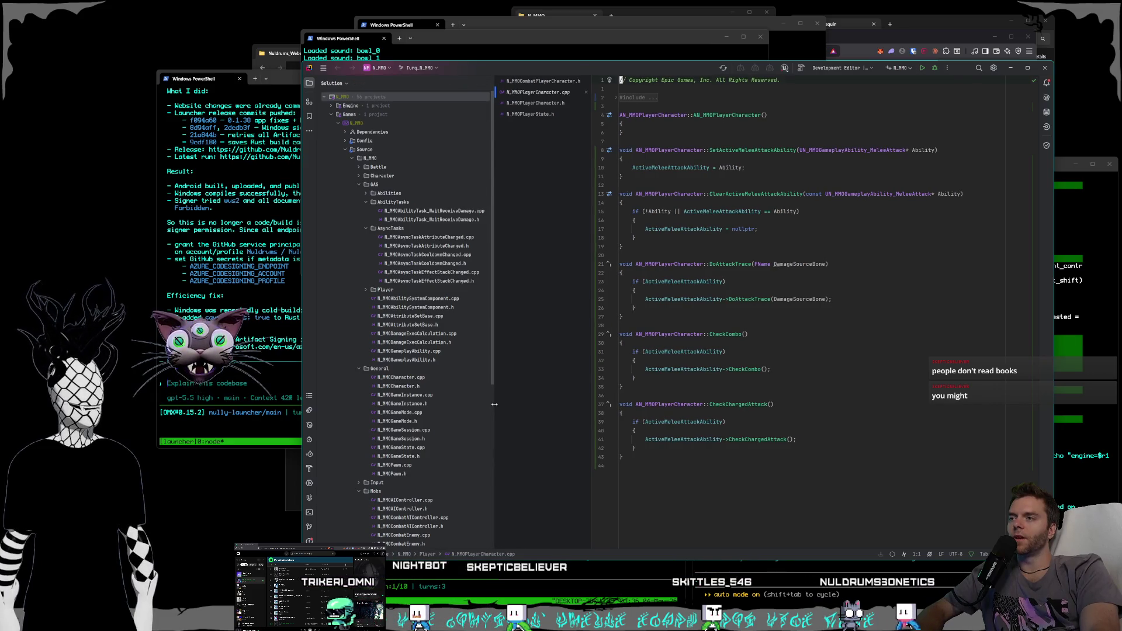
drag(495, 404, 493, 406)
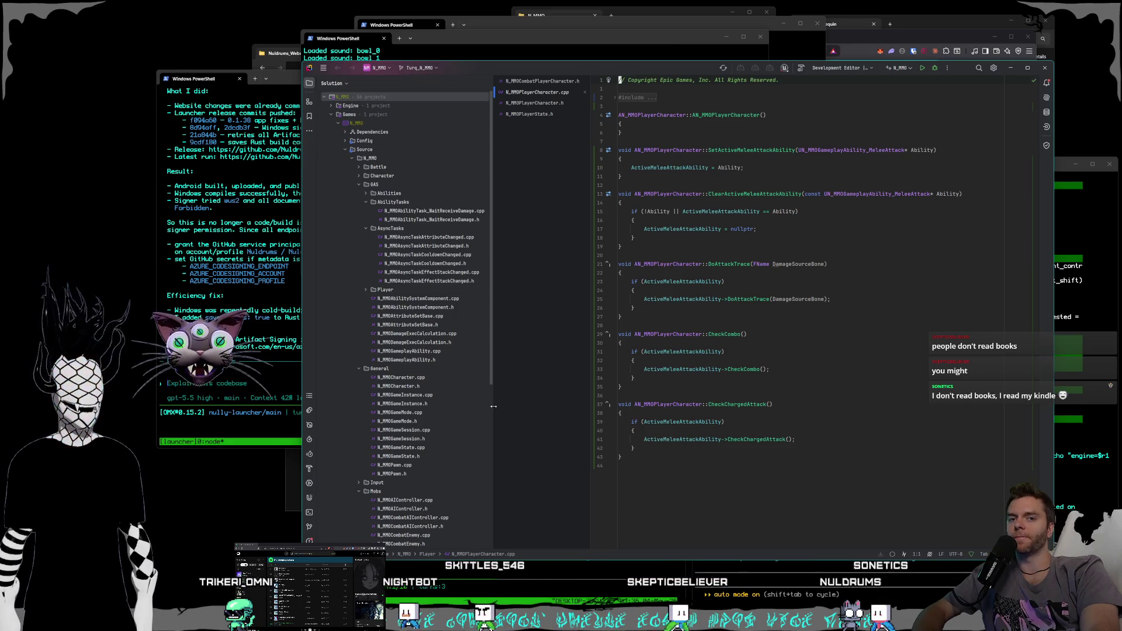
drag(493, 406, 494, 403)
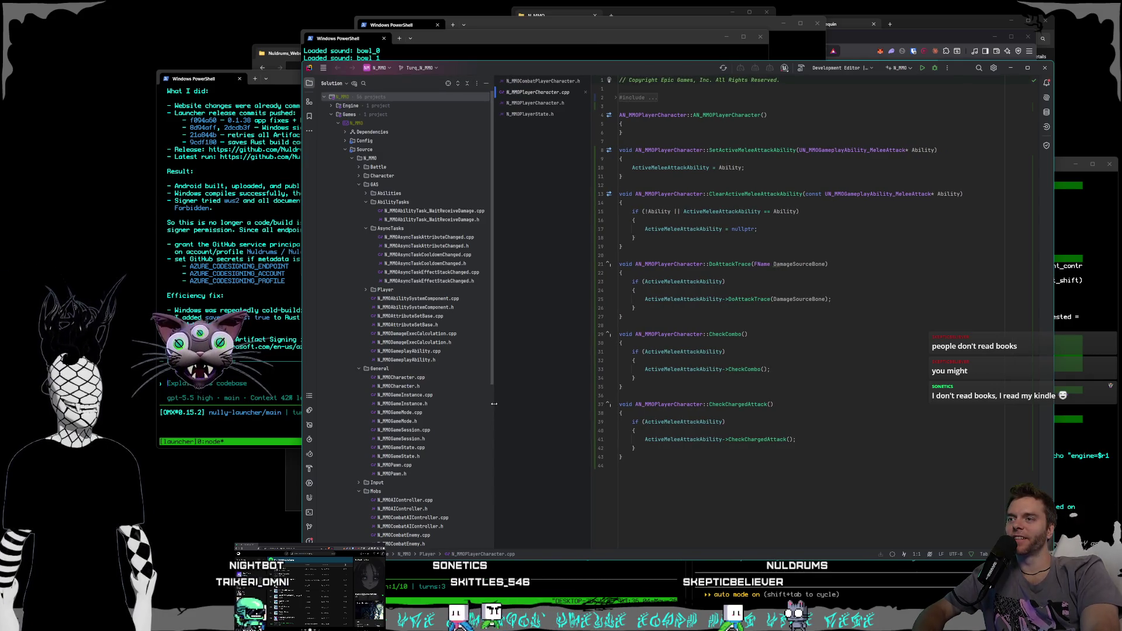
drag(591, 380, 588, 380)
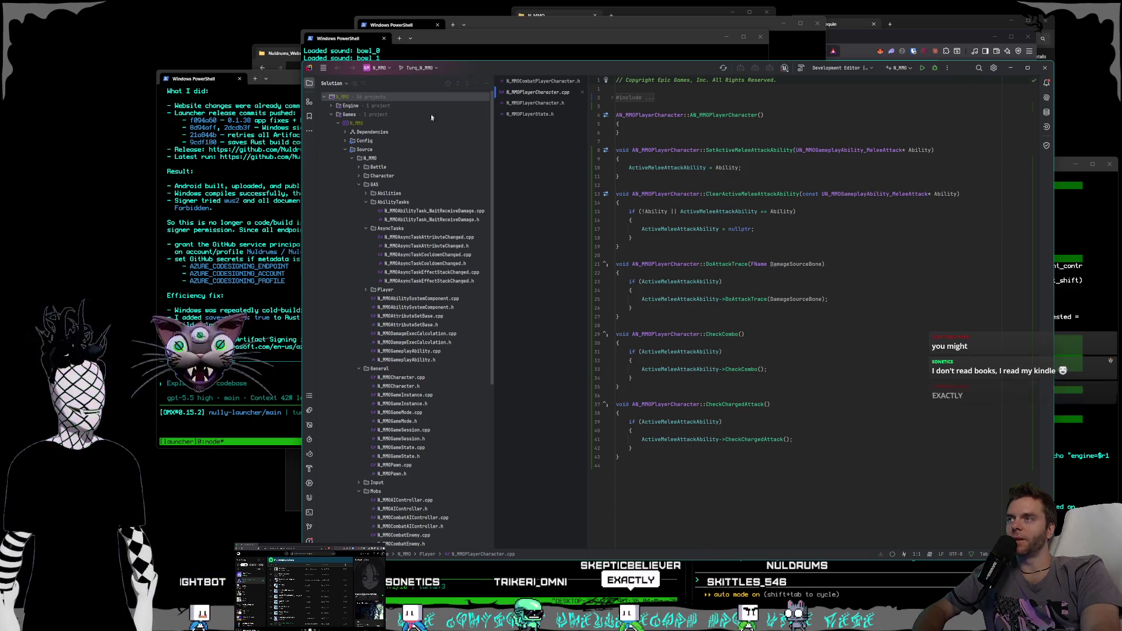
drag(516, 75, 506, 75)
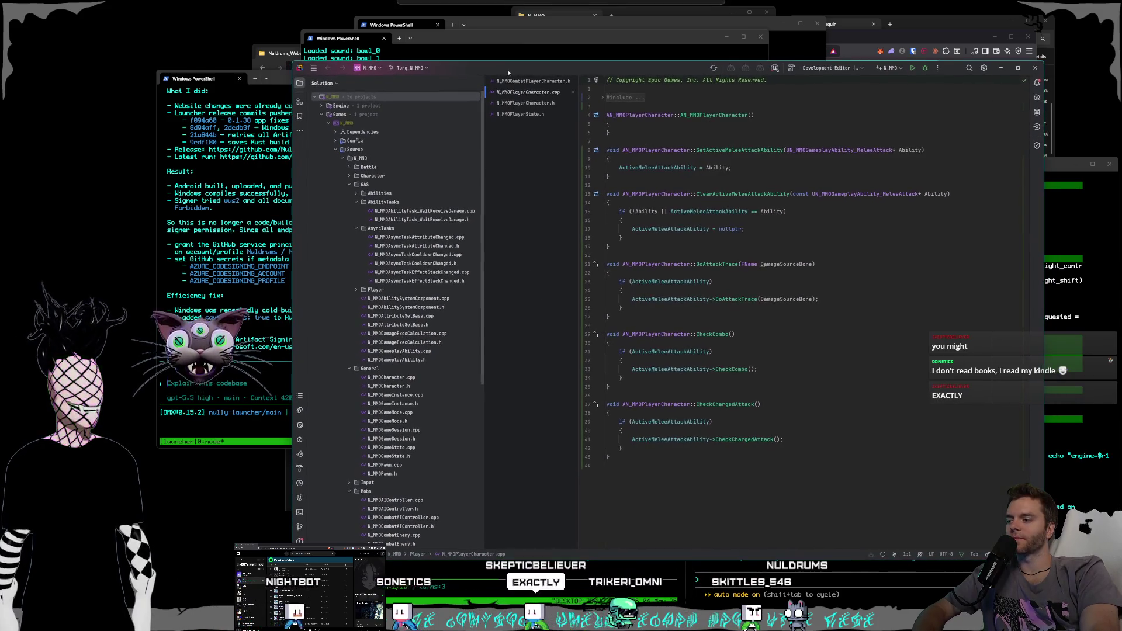
mouse_move(164, 623)
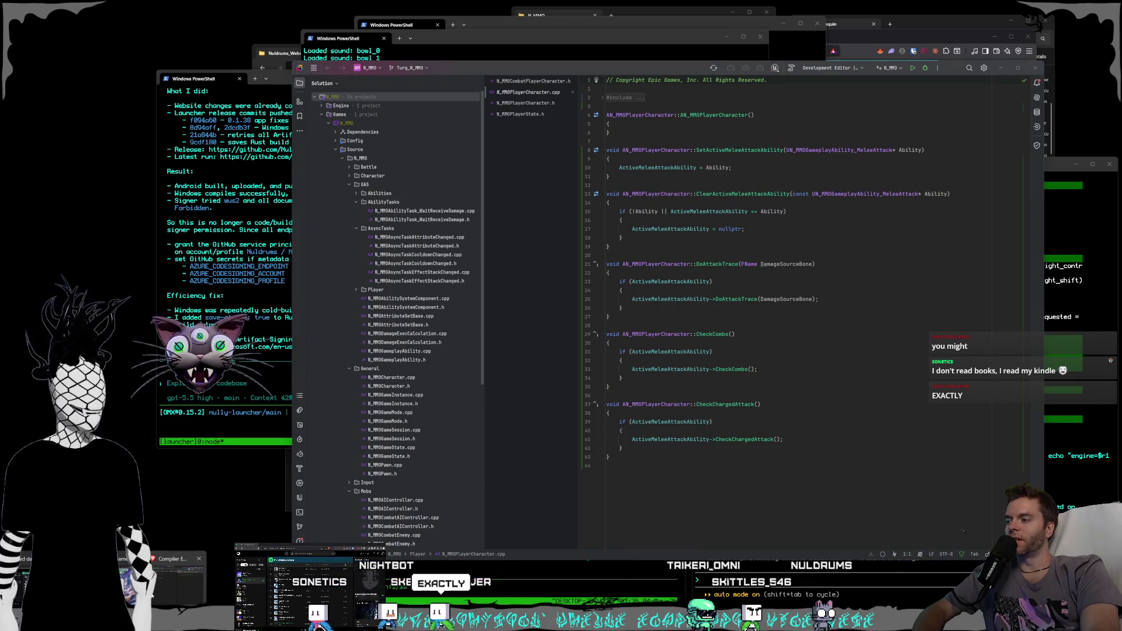
mouse_move(126, 576)
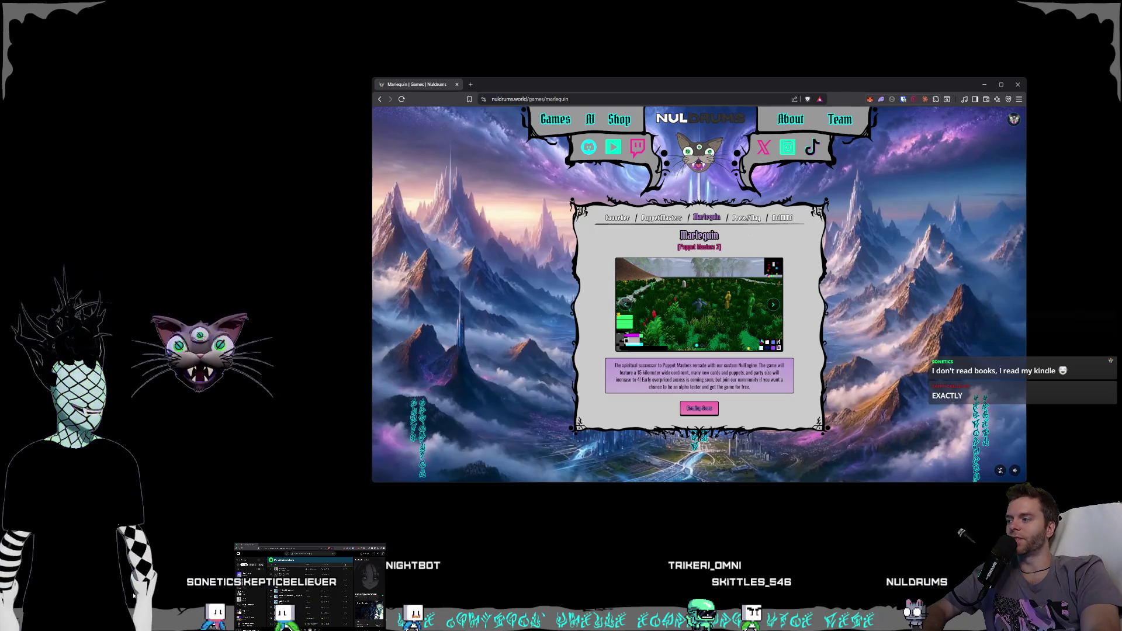
- Bring the browser window with the Nuldrums Marlequin game page to the front
click(134, 595)
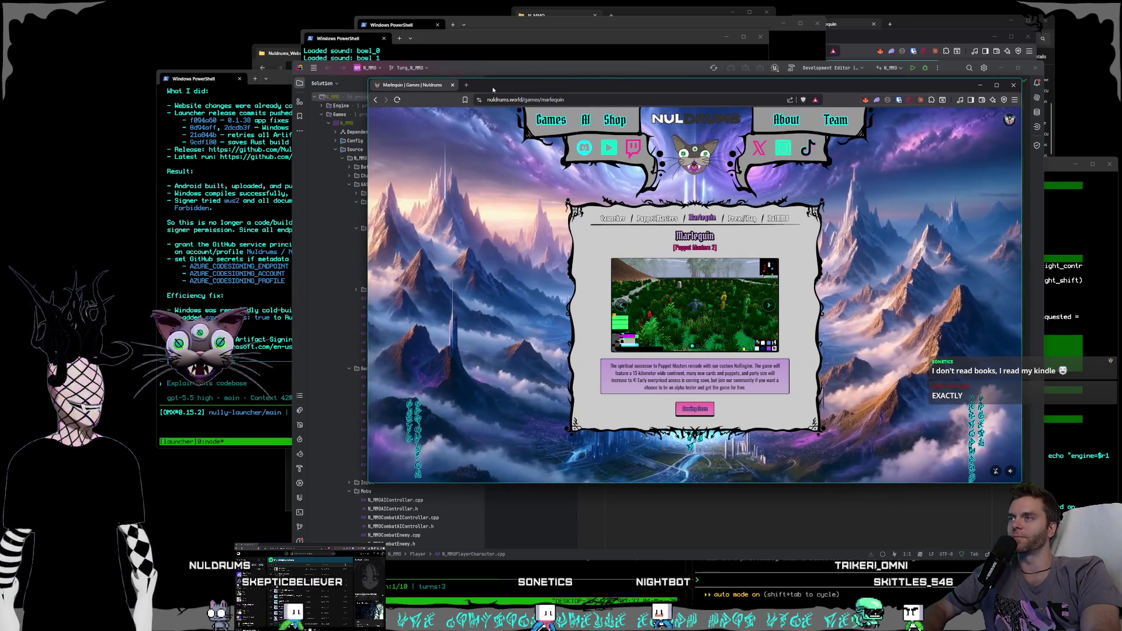
- Nudge the Marlequin page browser window down, right and back up slightly
drag(493, 89, 495, 92)
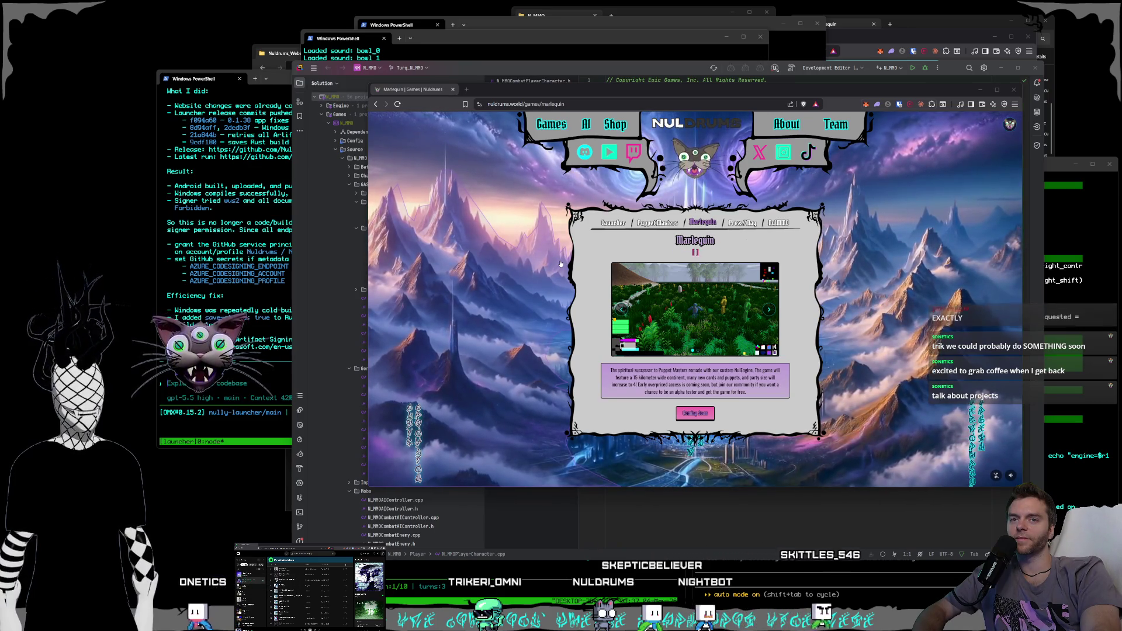
drag(509, 91, 509, 97)
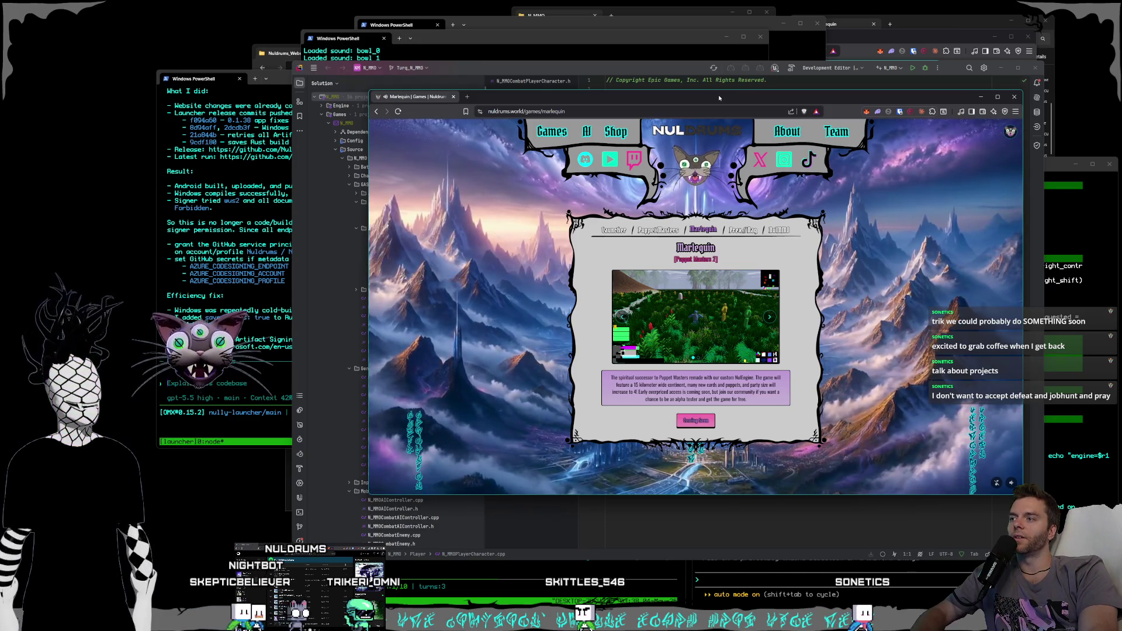
drag(719, 98, 720, 97)
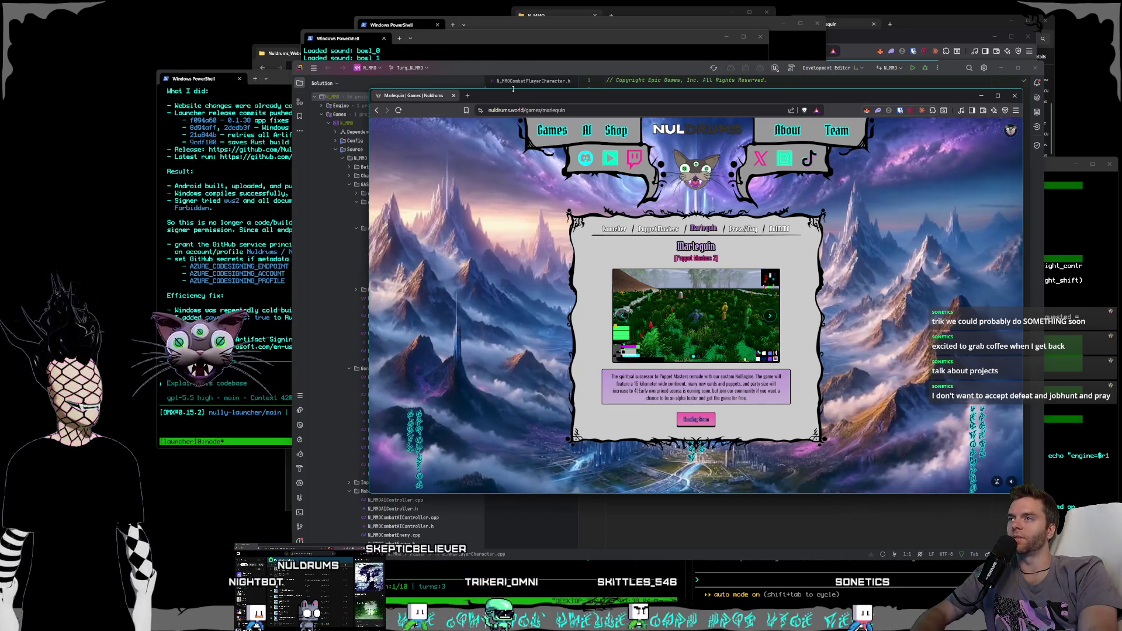
- Trim the browser window's top, bottom and left edges, then switch back to the terminal
drag(512, 89, 512, 88)
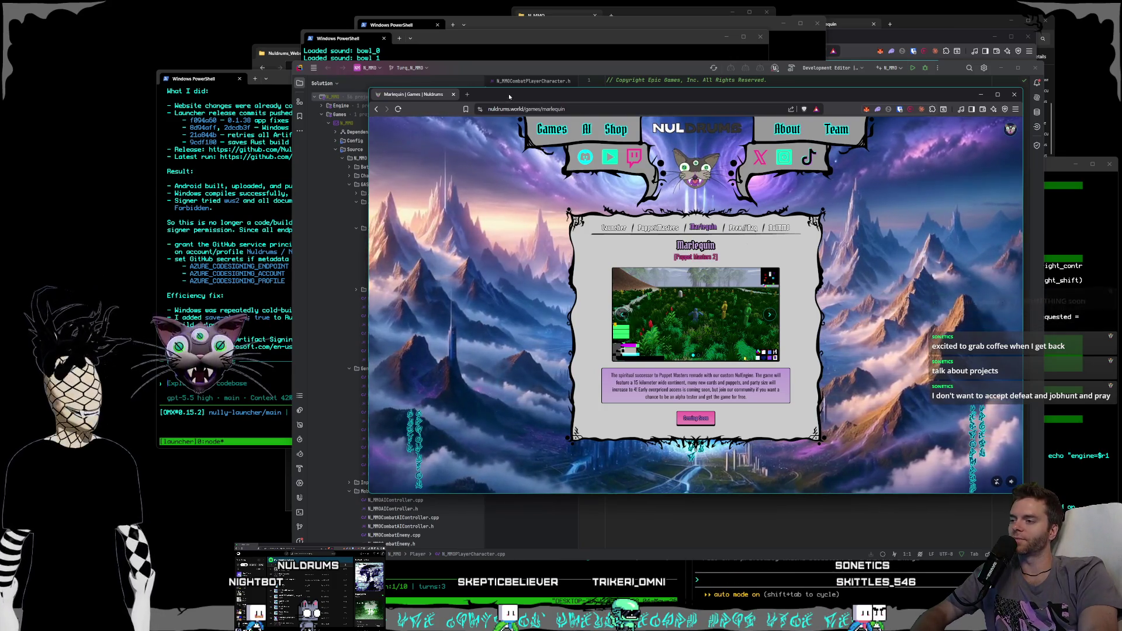
drag(599, 494, 602, 478)
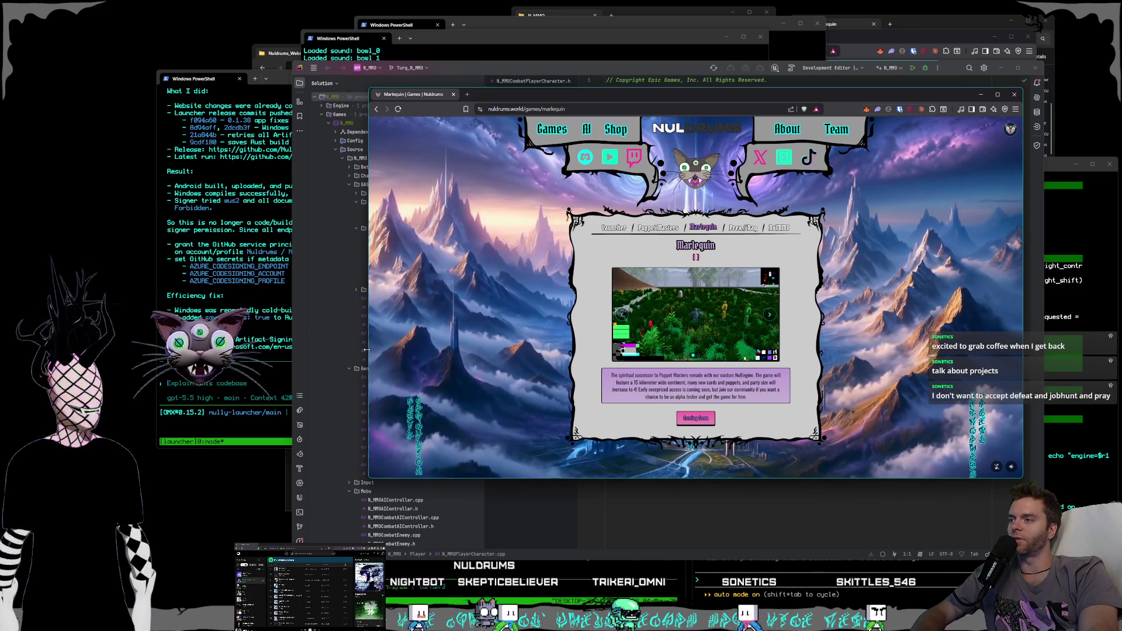
drag(369, 351, 366, 350)
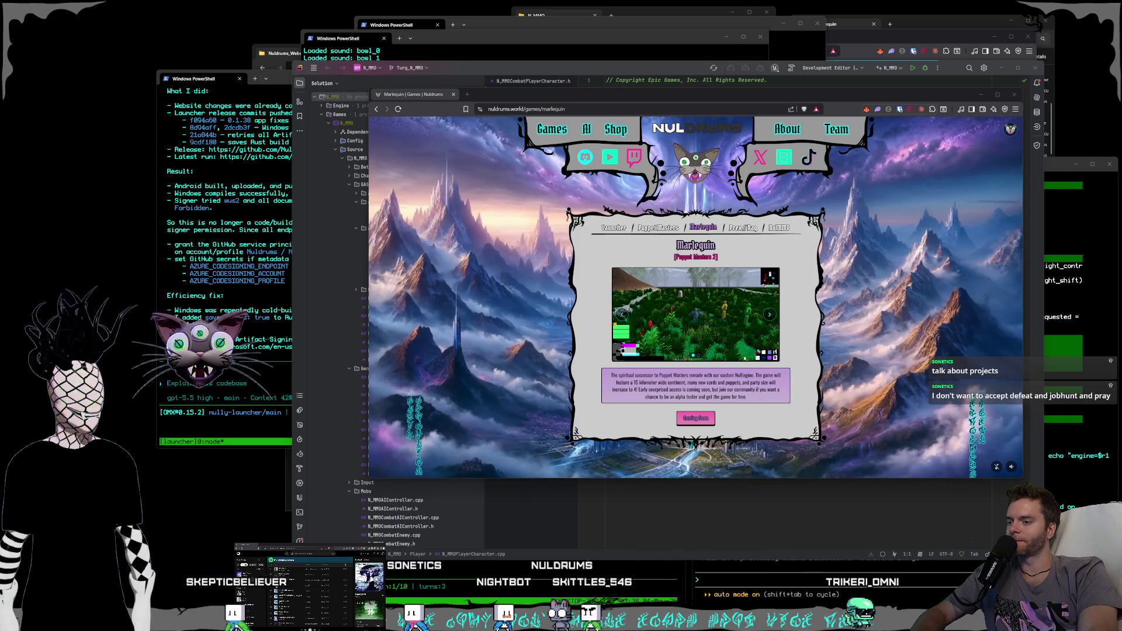
key(alt+Tab)
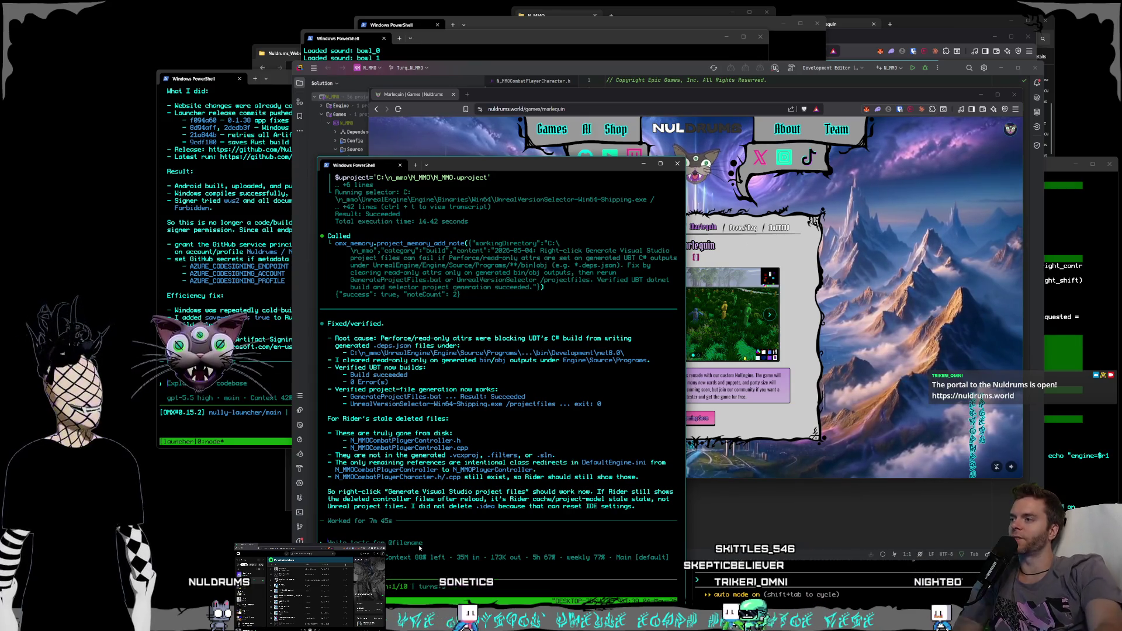
- Bring Rider with N_MMOPlayerCharacter.cpp back to the front and trim its left edge slightly
click(295, 338)
drag(294, 337, 296, 338)
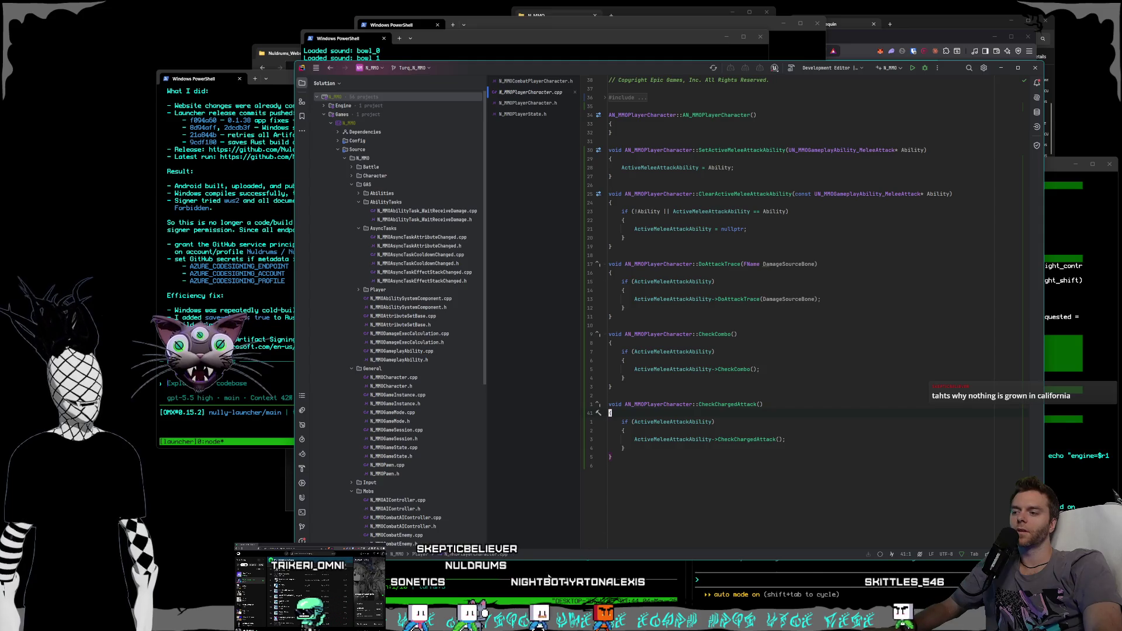
- Cycle through the terminals to the launcher release summary and open the failing GitHub Actions job log
key(alt+Tab)
click(468, 37)
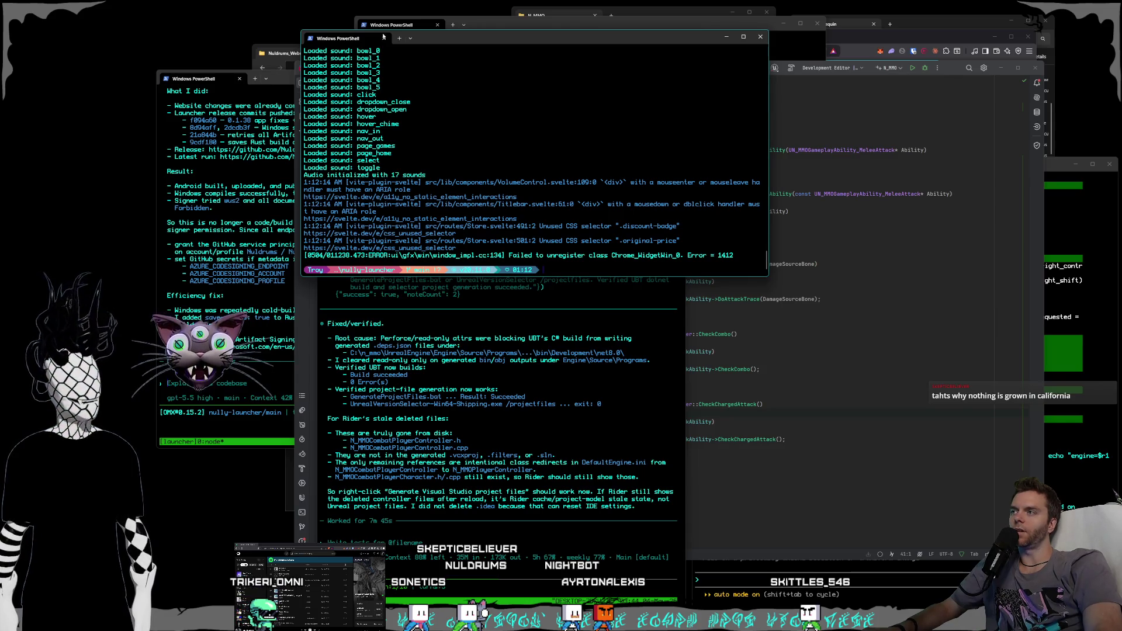
click(279, 77)
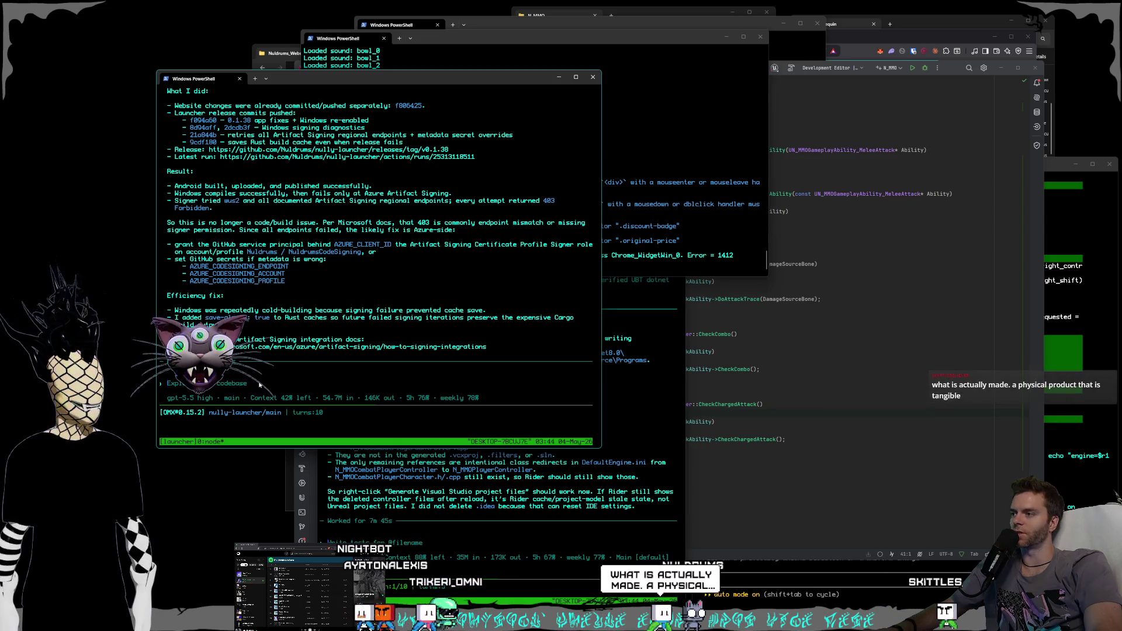
click(883, 41)
- Reload the failed v0.1.38 release job, then go back to the workflow run list
click(561, 36)
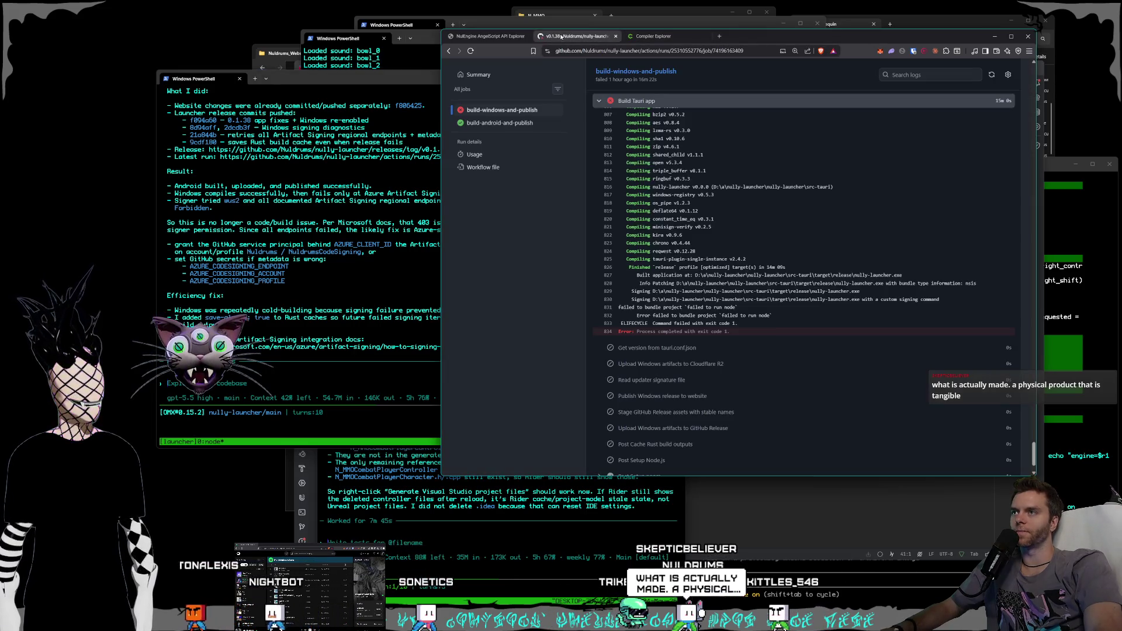
click(502, 110)
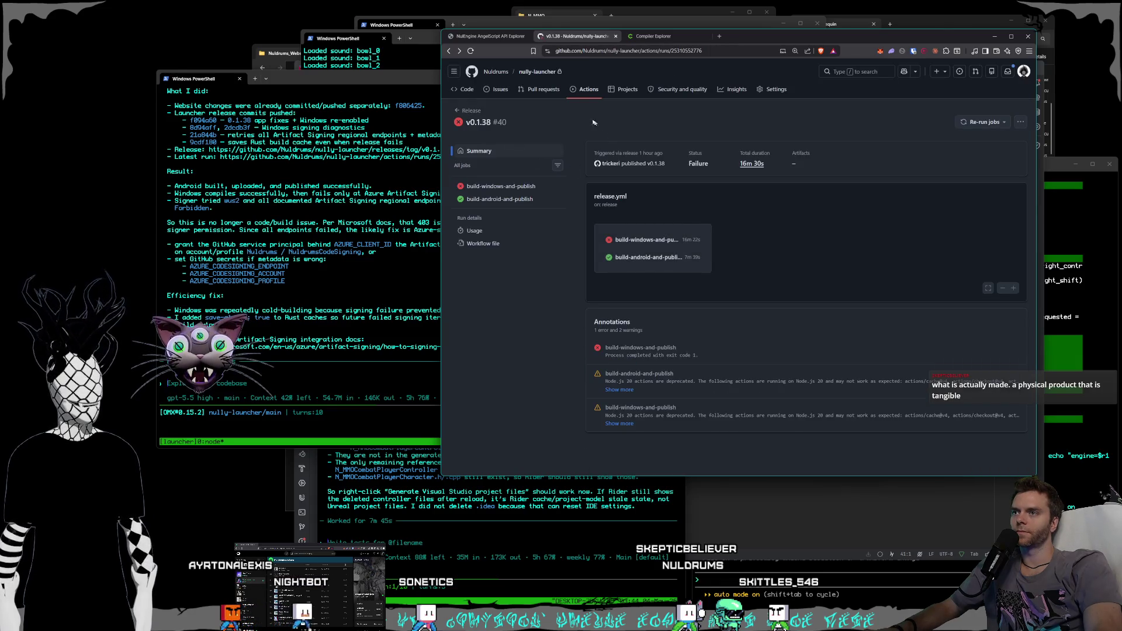
key(alt+Left)
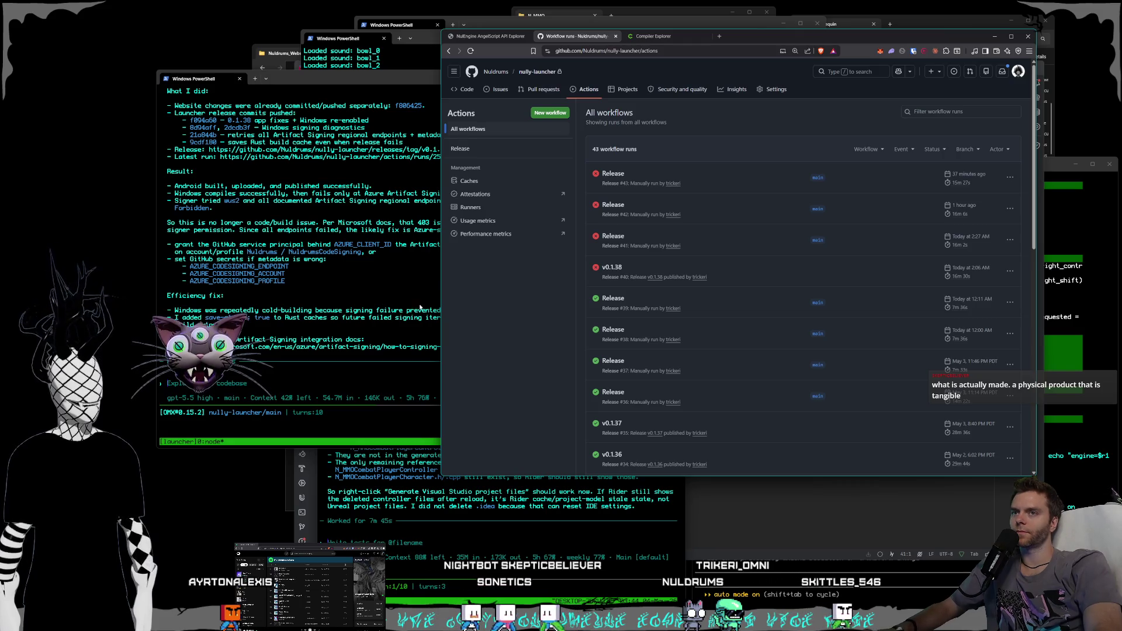
- Snip the failed release runs and start telling Codex 'i see nothing but failed releases, c'
key(Print)
drag(564, 98, 1011, 319)
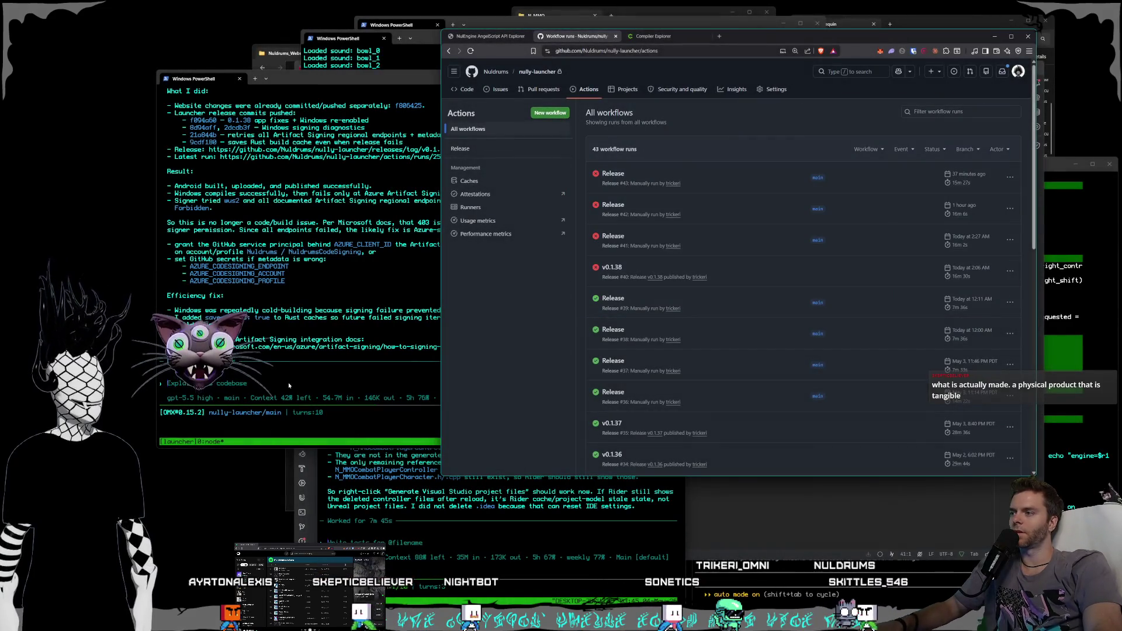
click(288, 382)
text(i)
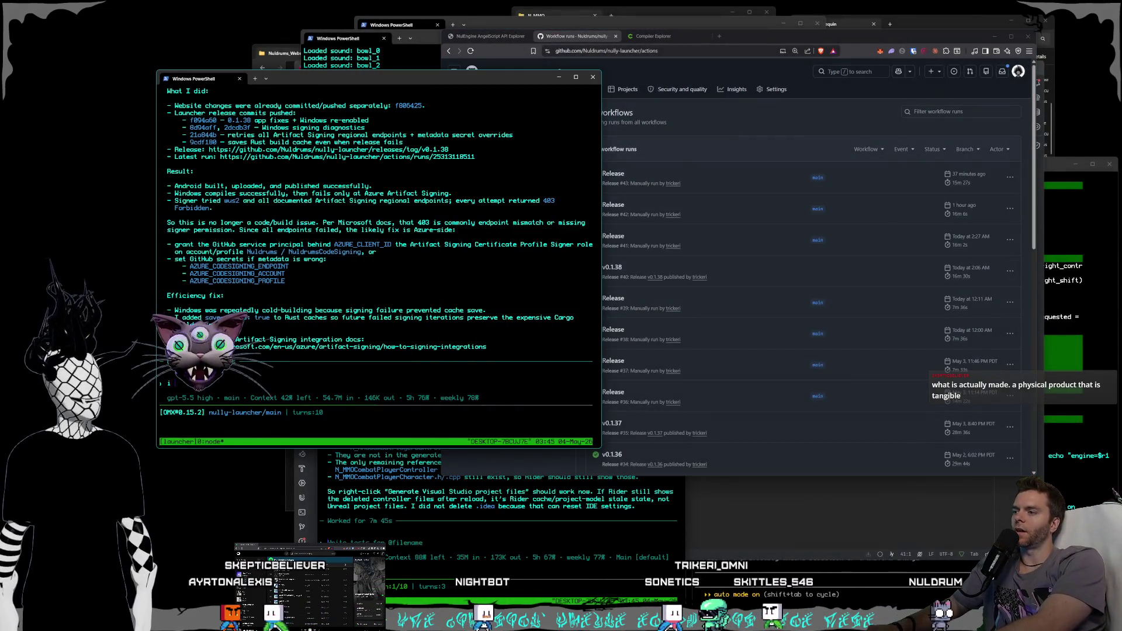
text( see nothing but fai)
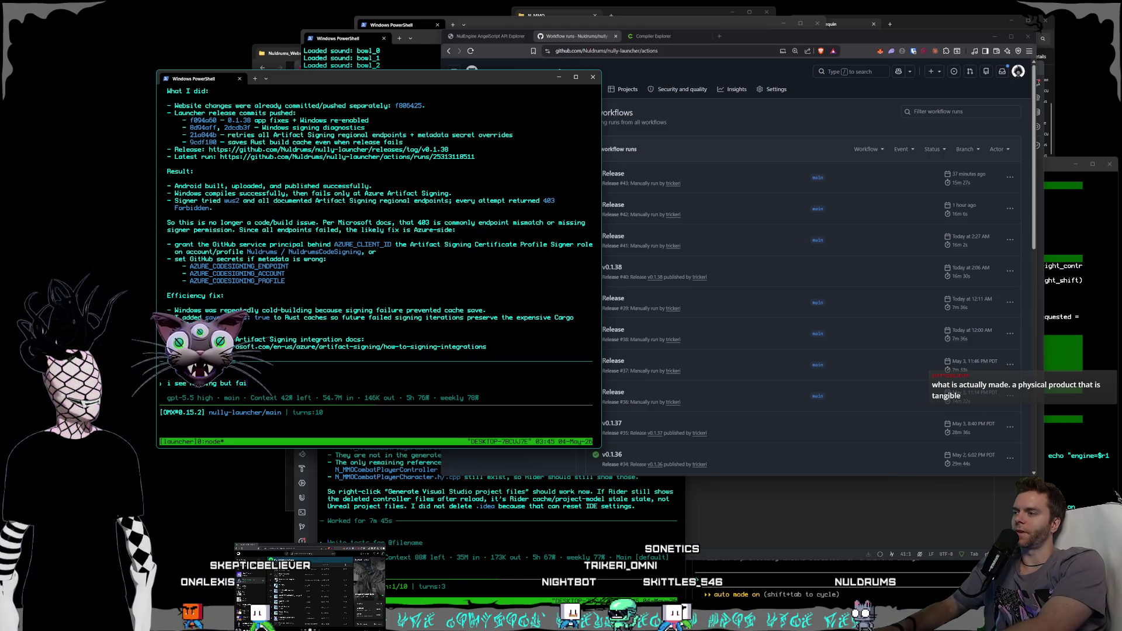
text(led rele)
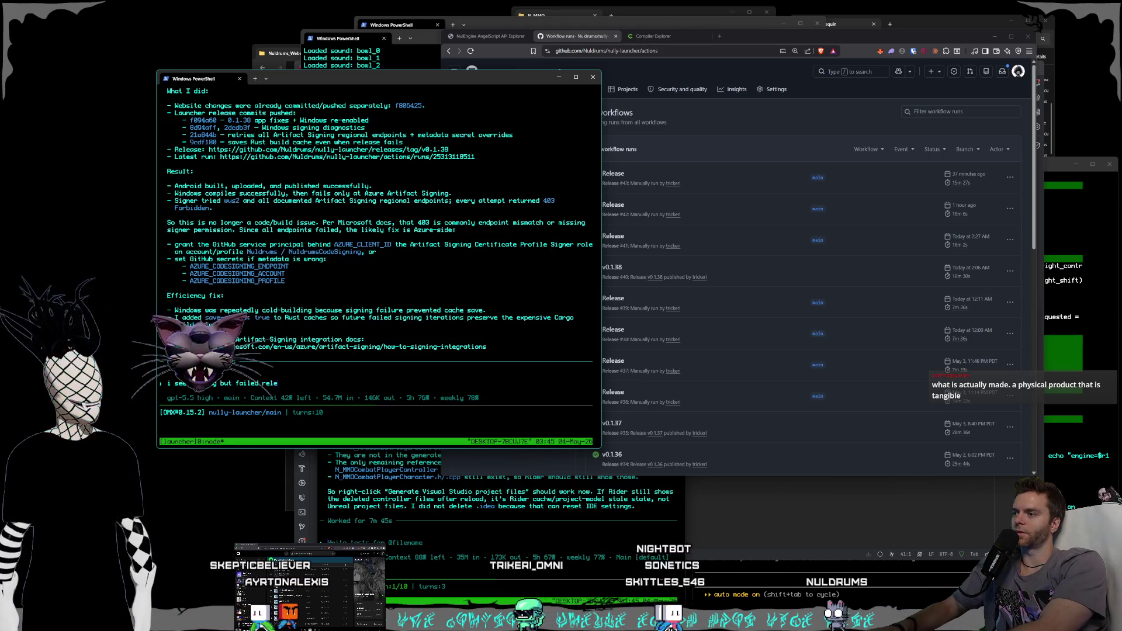
text(ases, can you)
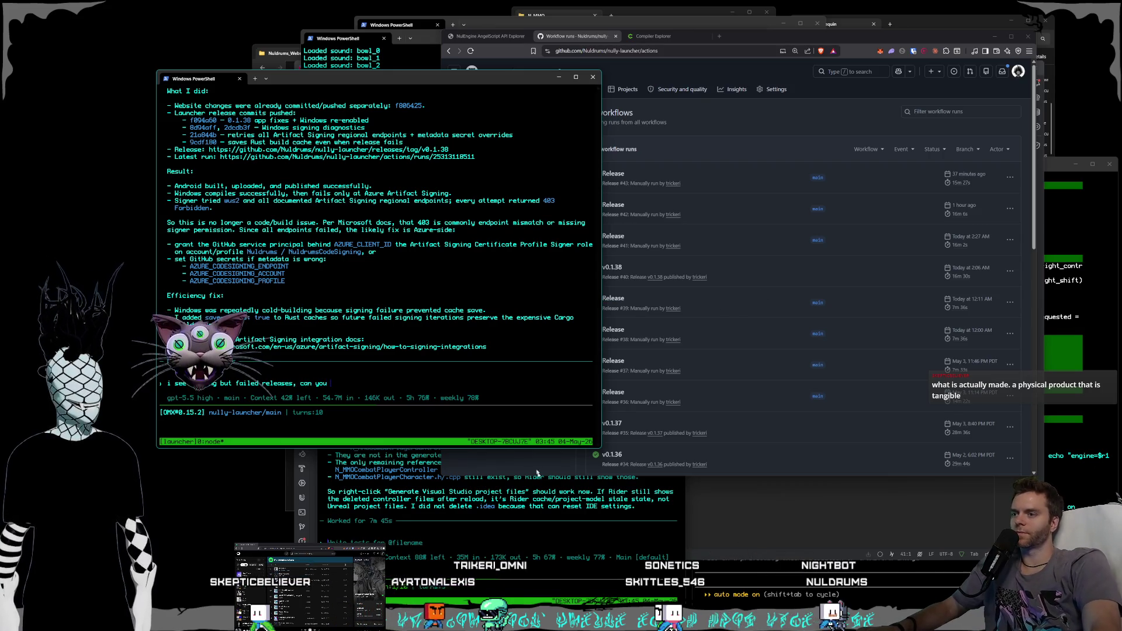
- Add 'rebuild a successful one' to the Codex request after glancing at the run list
click(531, 454)
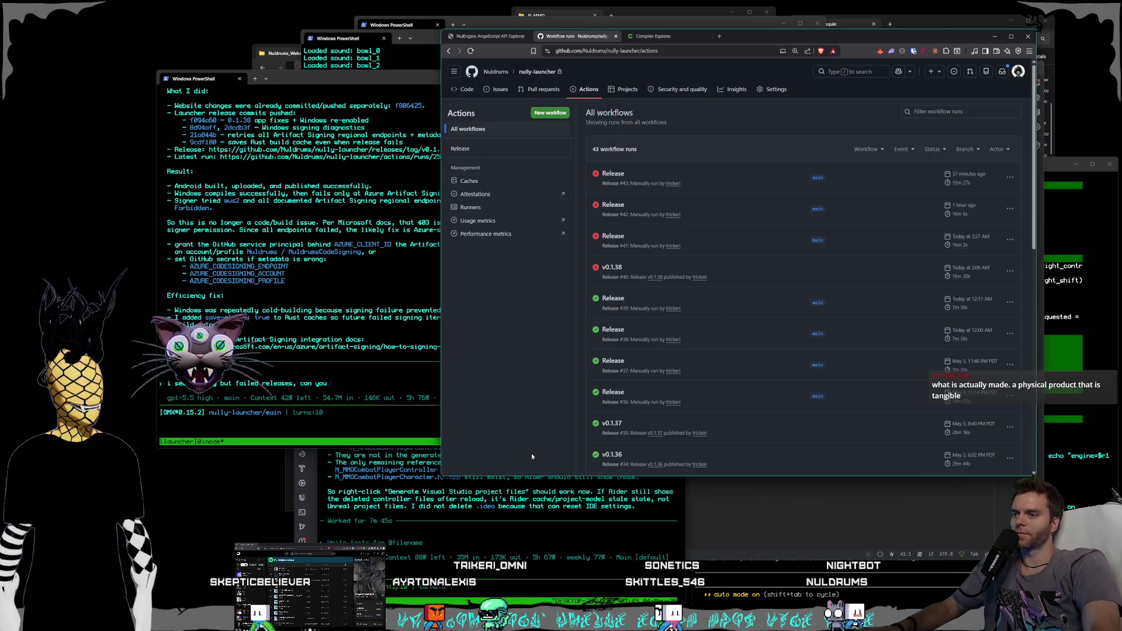
click(349, 385)
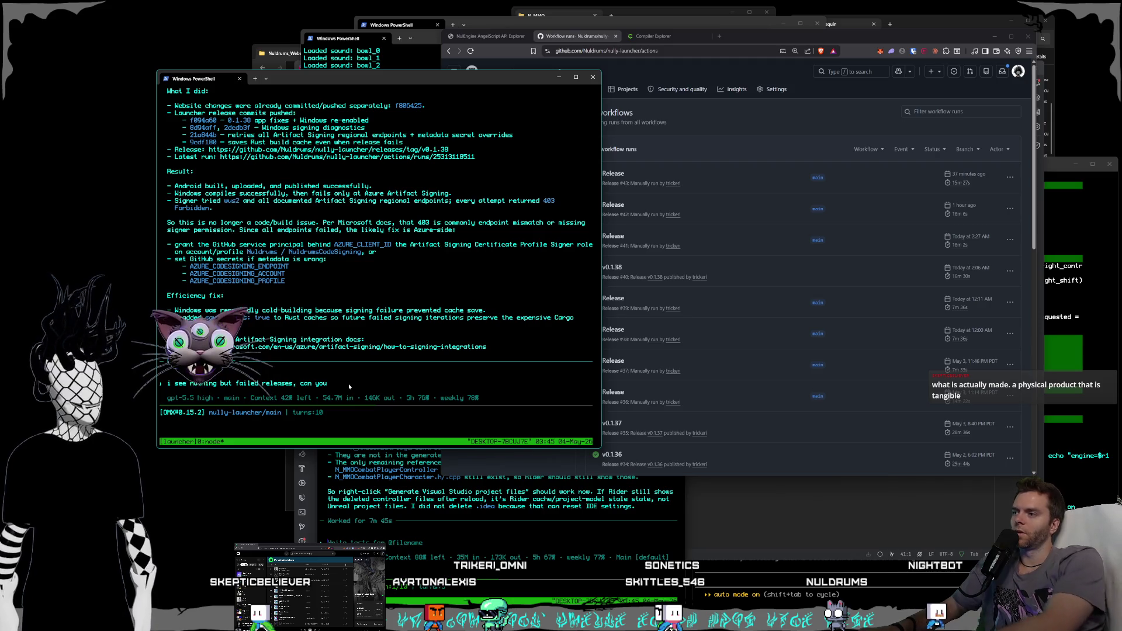
text( rebuil)
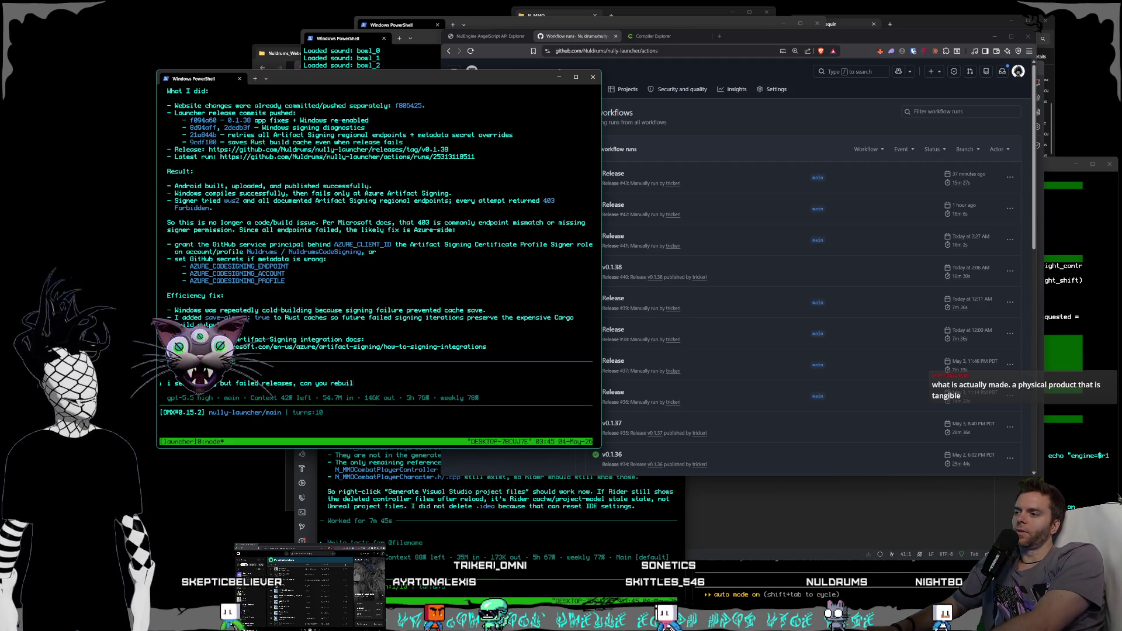
text(d a successful one)
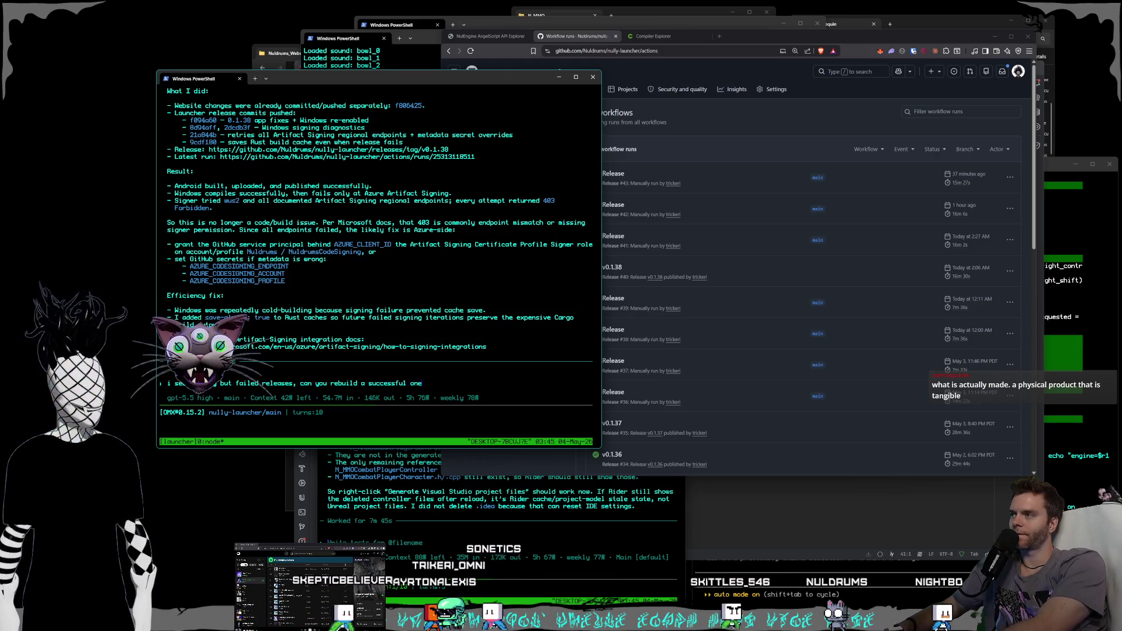
- Scroll through the terminal output, then erase the whole unsent Codex prompt
scroll(362, 309, up, 3)
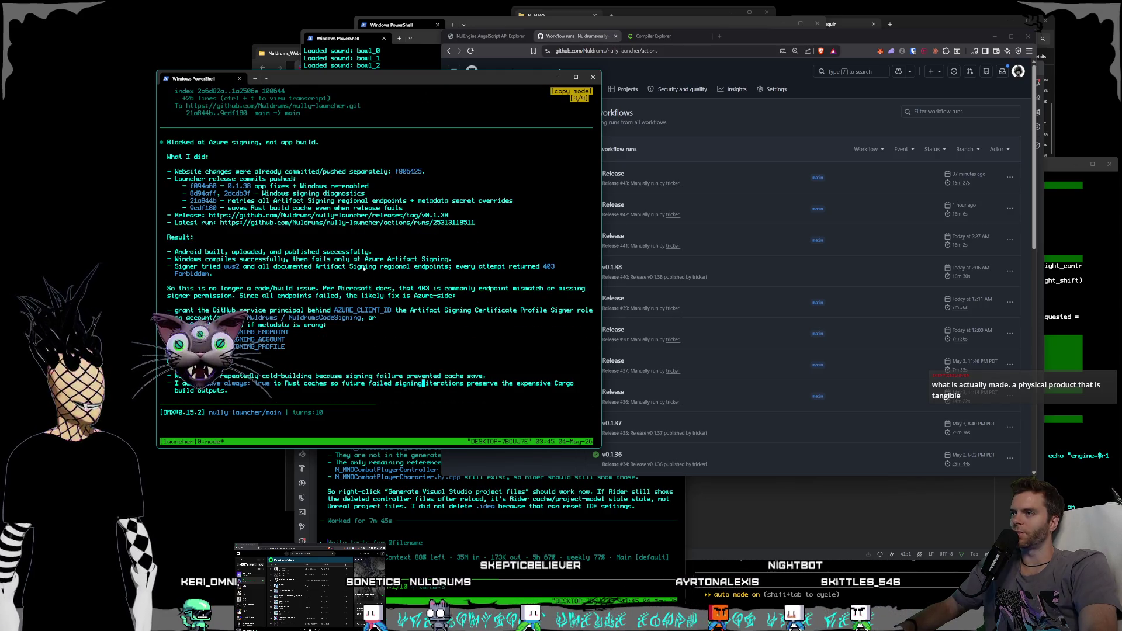
scroll(363, 268, down, 2)
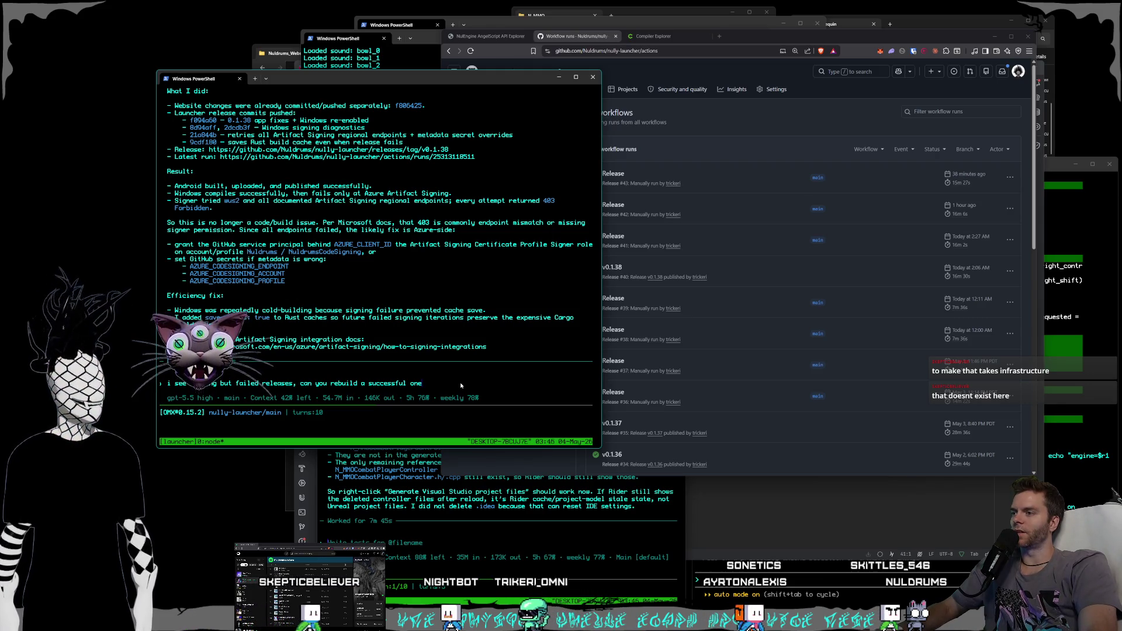
key(BackSpace)
key(BackSpace)
key(BackSpace)
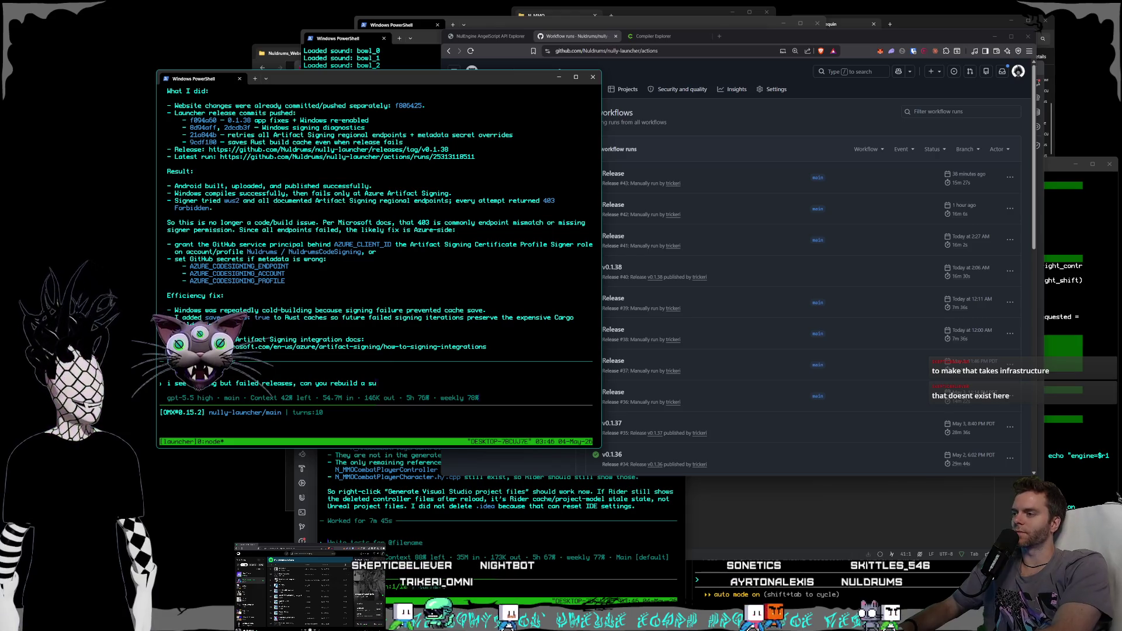
key(BackSpace)
key(BackSpace)
key(BackSpace)
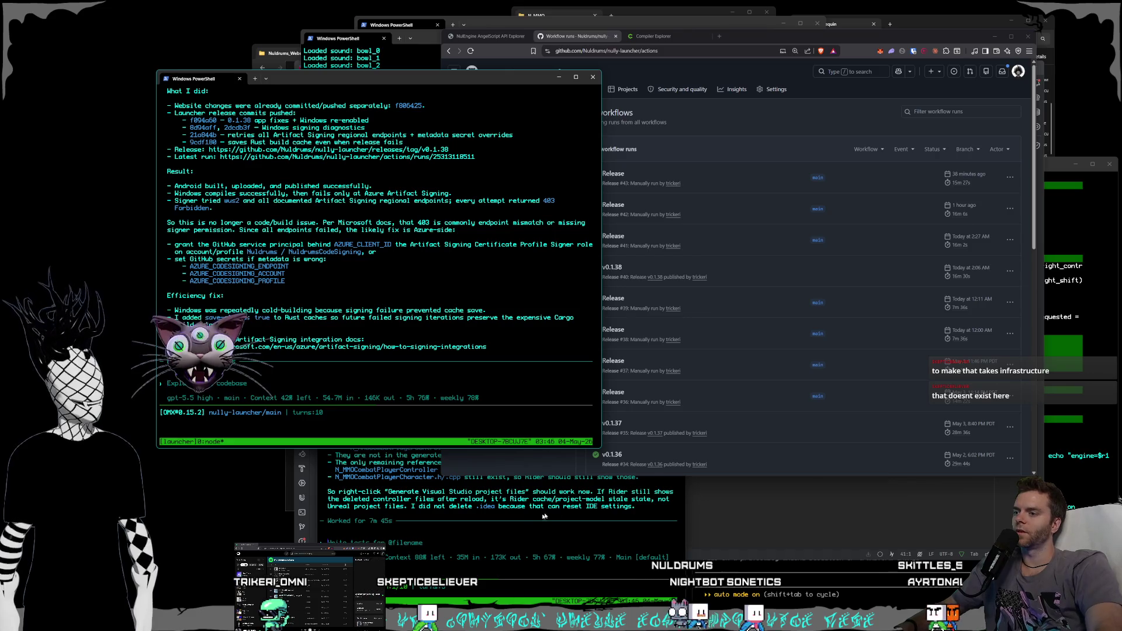
- Open a new PowerShell window and change to C:\programming\nully-launcher
click(594, 507)
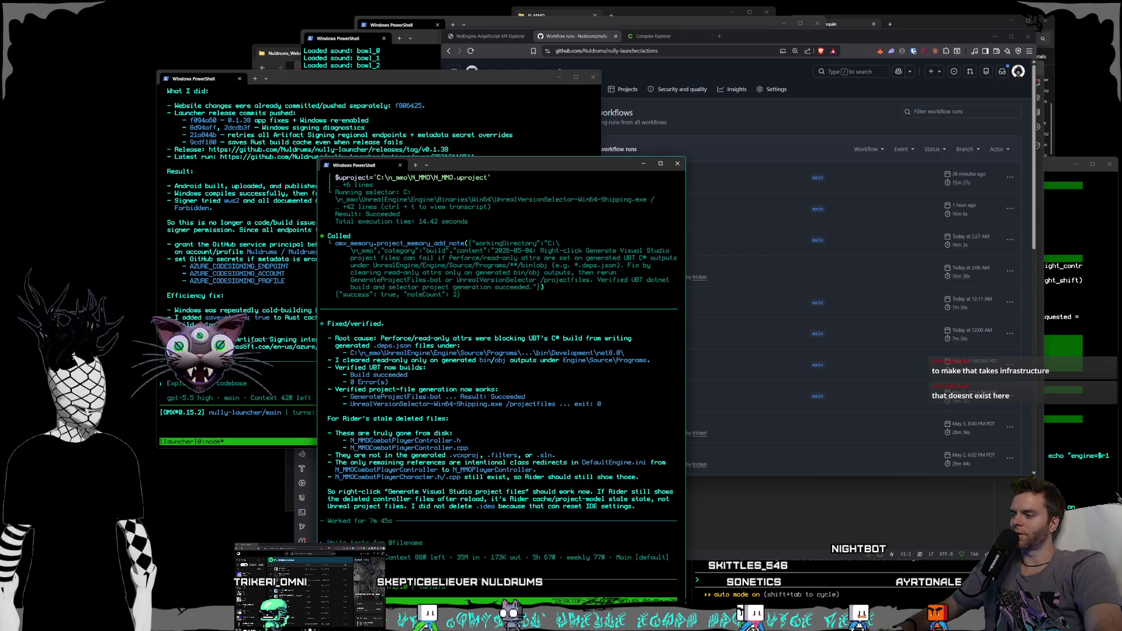
key(ctrl+shift+n)
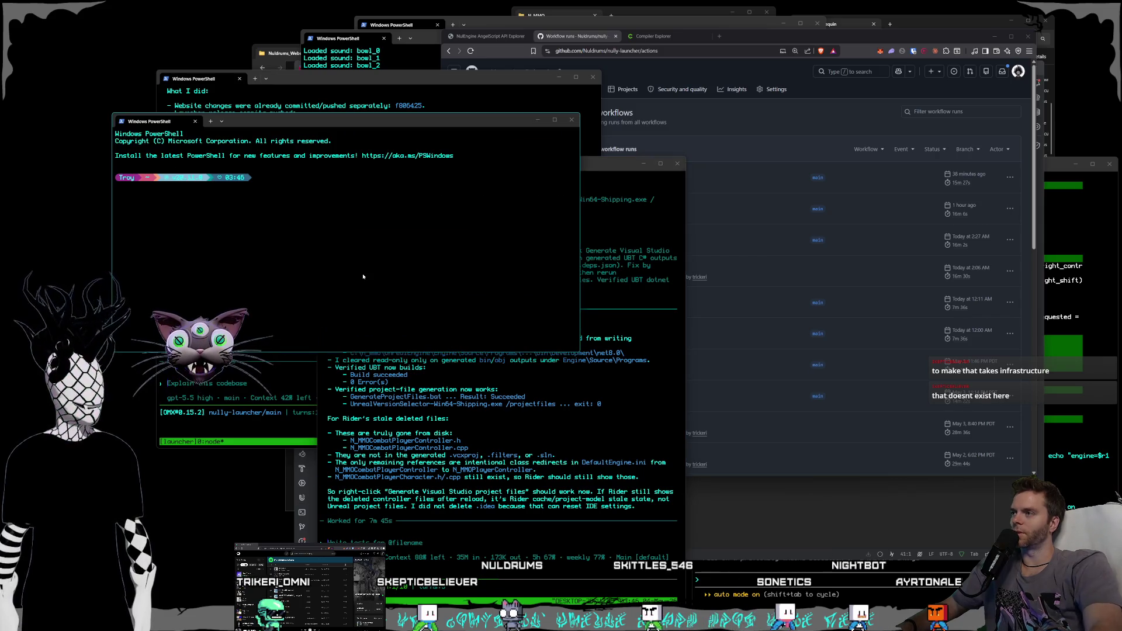
text(cd ..)
key(Return)
text(cd ..)
key(Return)
text(cd programming)
key(Return)
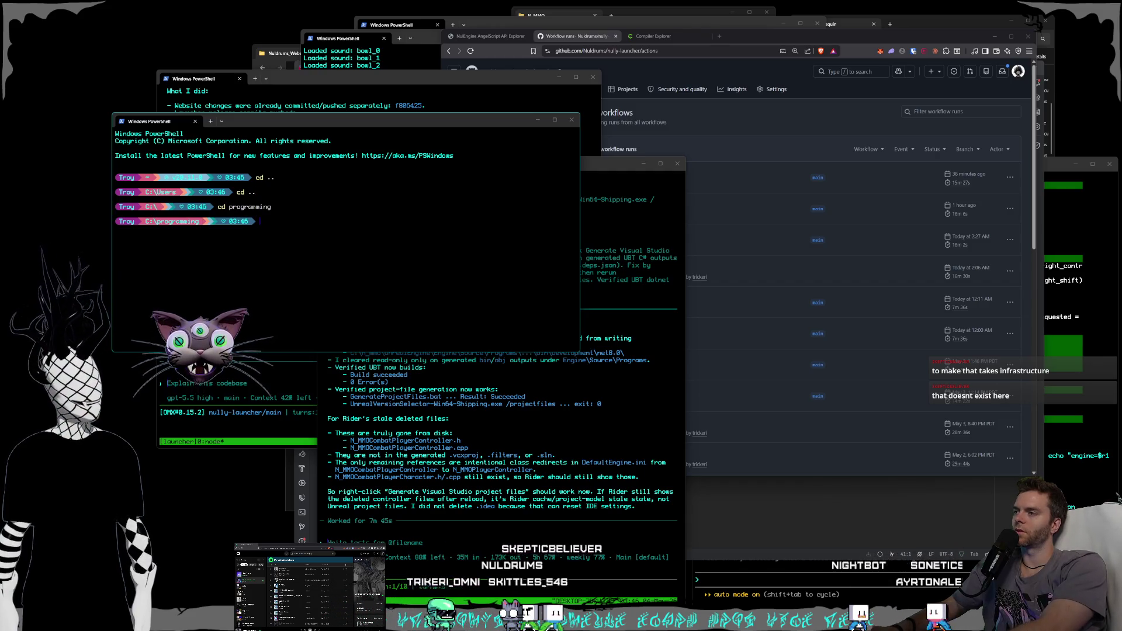
text(cd nully-launcher)
key(Return)
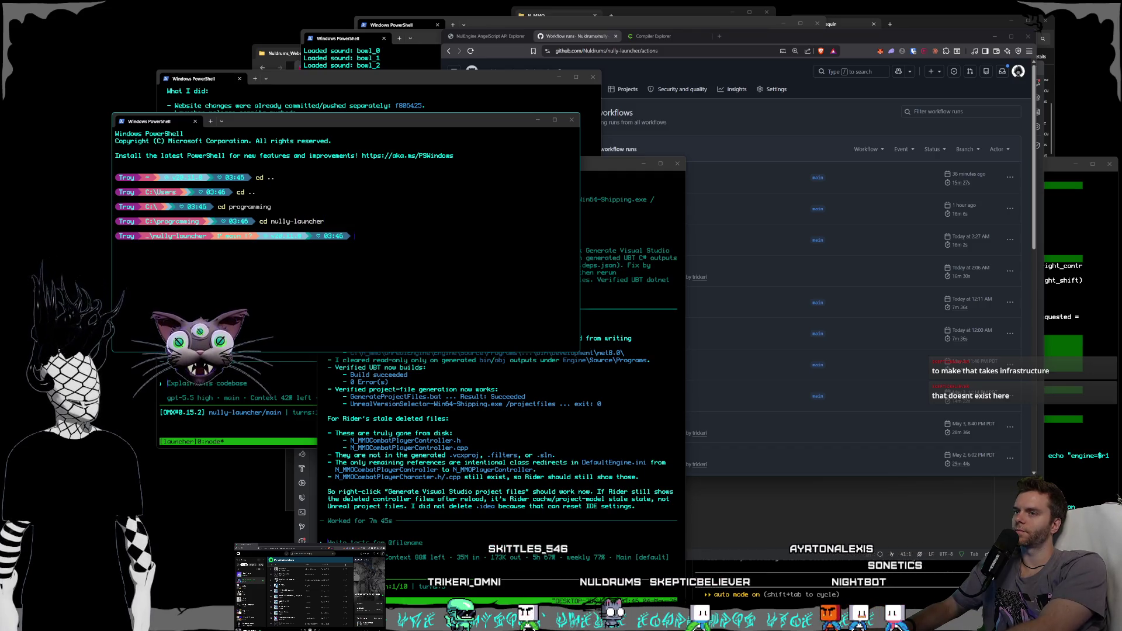
- Launch Claude Code with 'claude' and draft the Windows build deployment request
text(hello,)
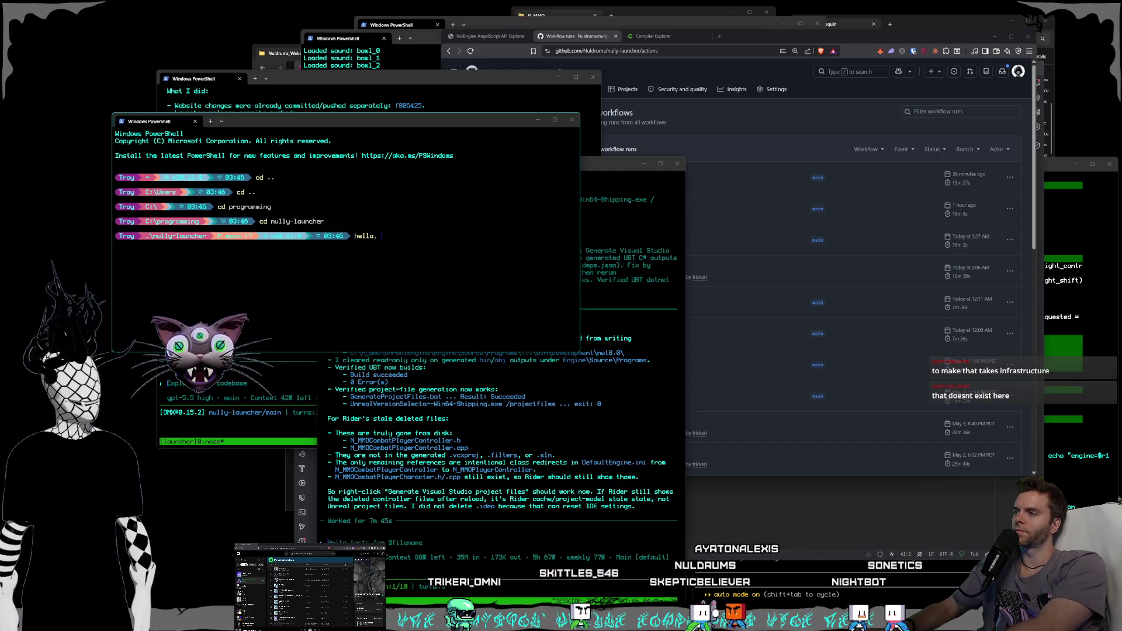
text( can you try buil)
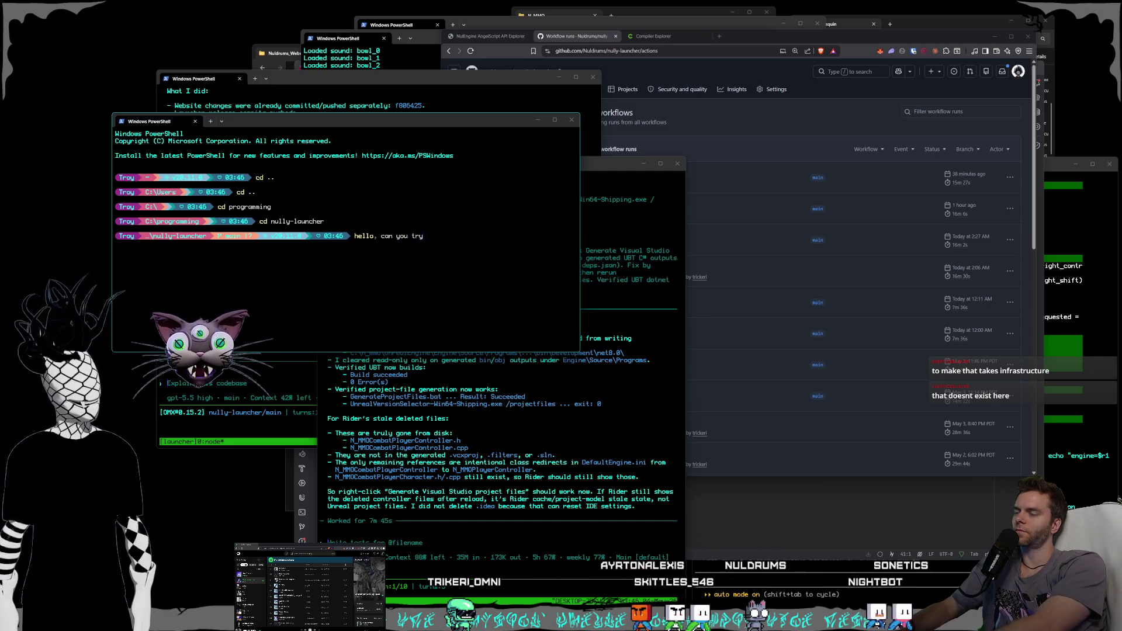
text(ding a)
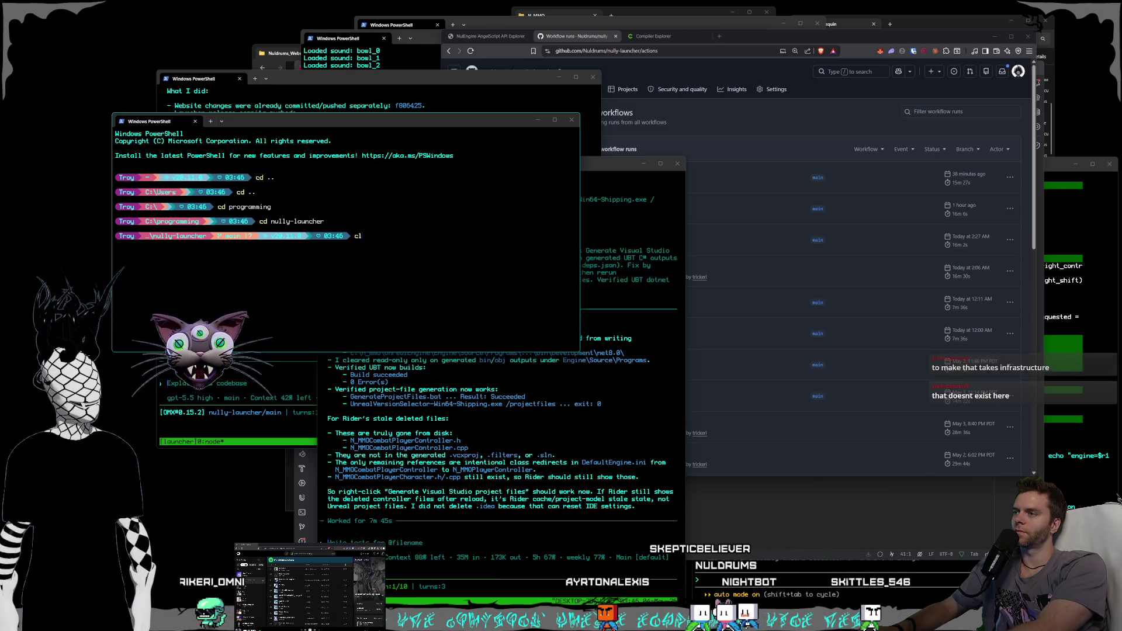
key(Escape)
text(claude)
key(Return)
text(hello can you try deploying a /)
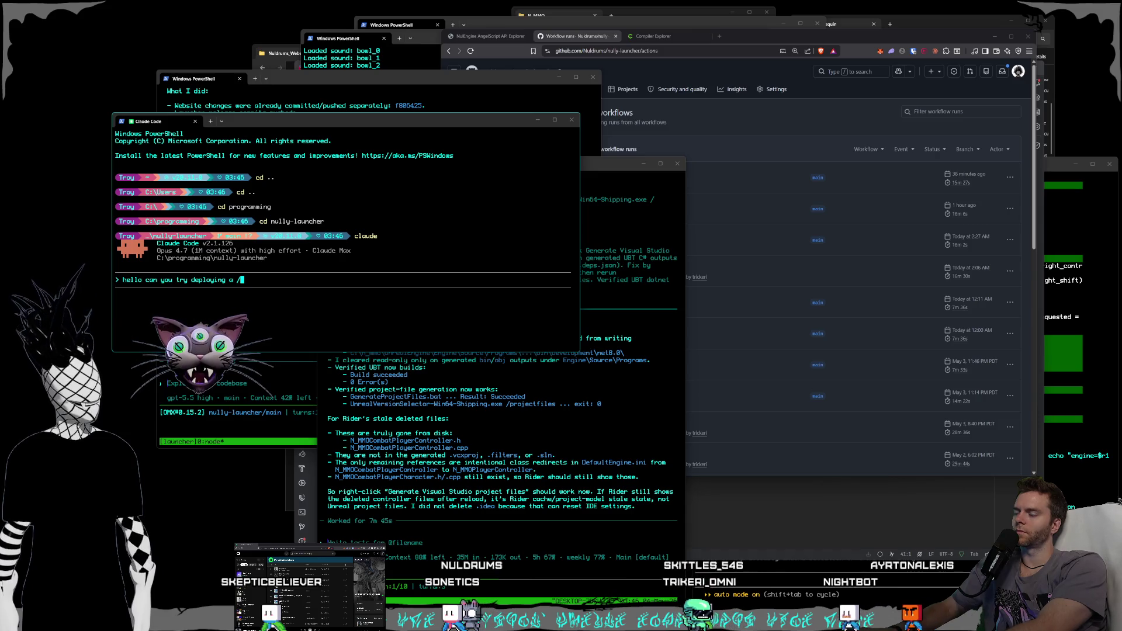
key(BackSpace)
text(windows build, we got some kind of azure signing error that's ne)
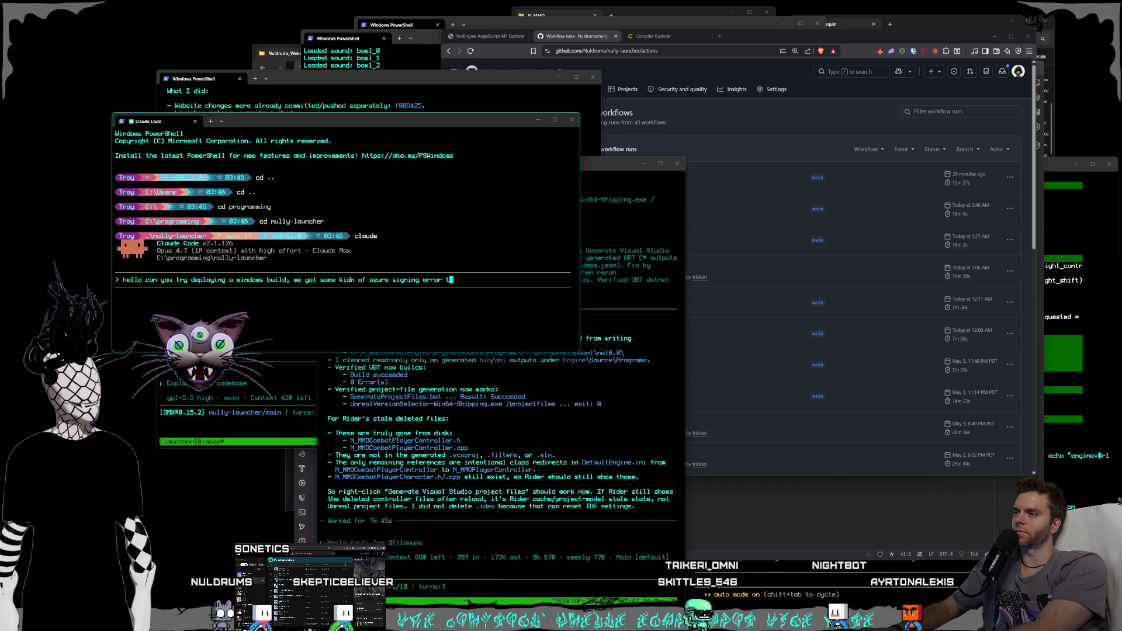
text(ver happened before,)
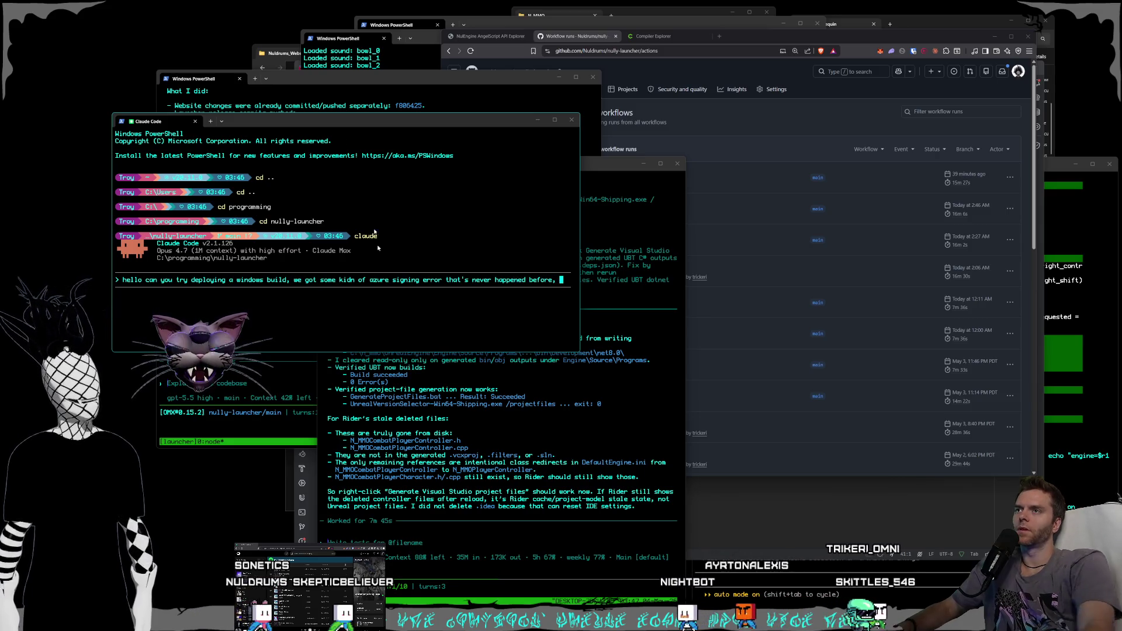
click(688, 246)
- Open the failed v0.1.38 Release run and its build-windows-and-publish job
scroll(686, 246, down, 3)
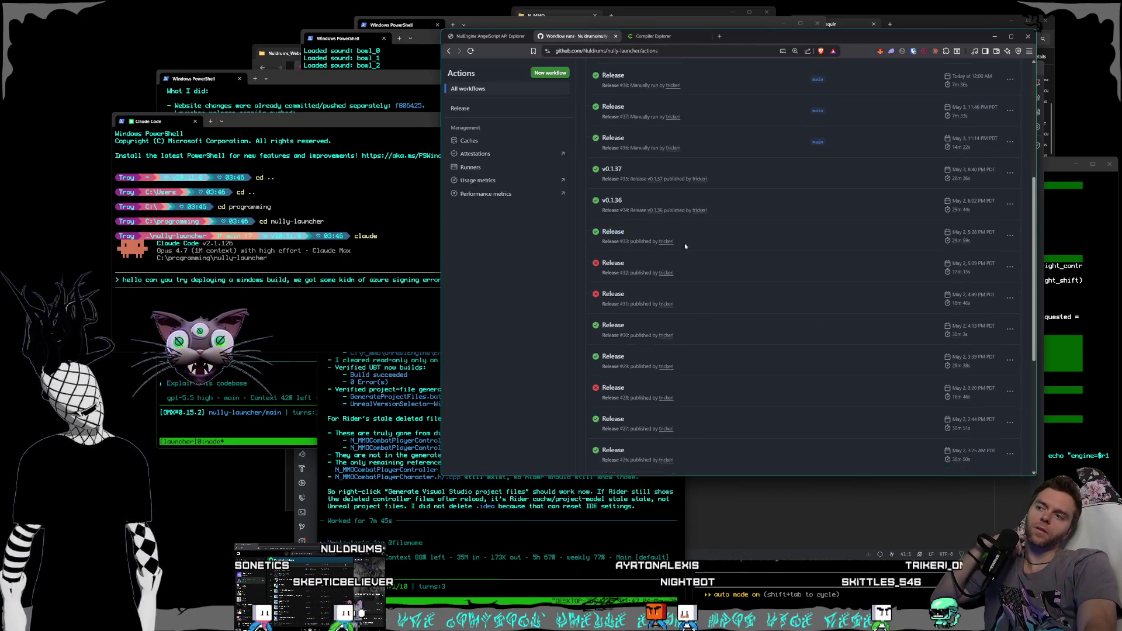
scroll(683, 269, up, 4)
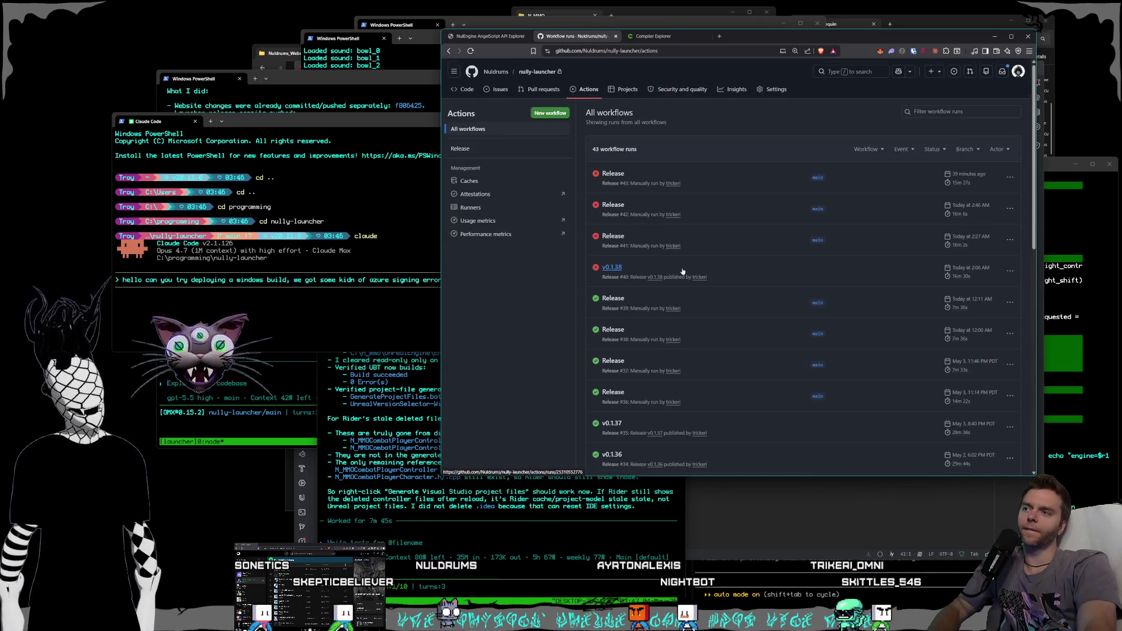
click(612, 268)
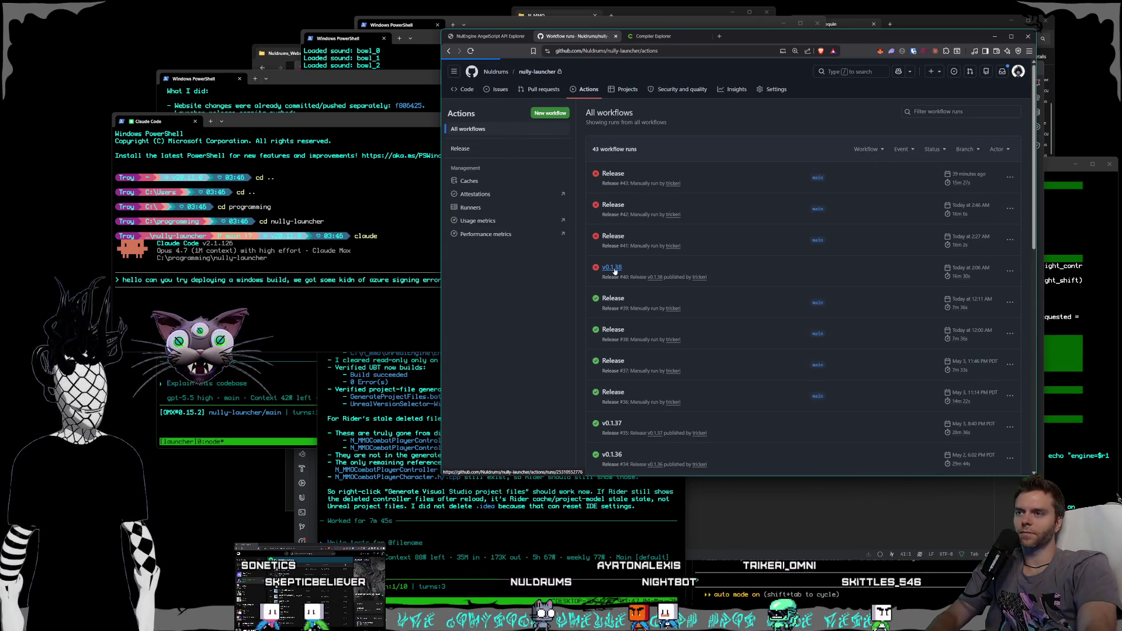
click(643, 244)
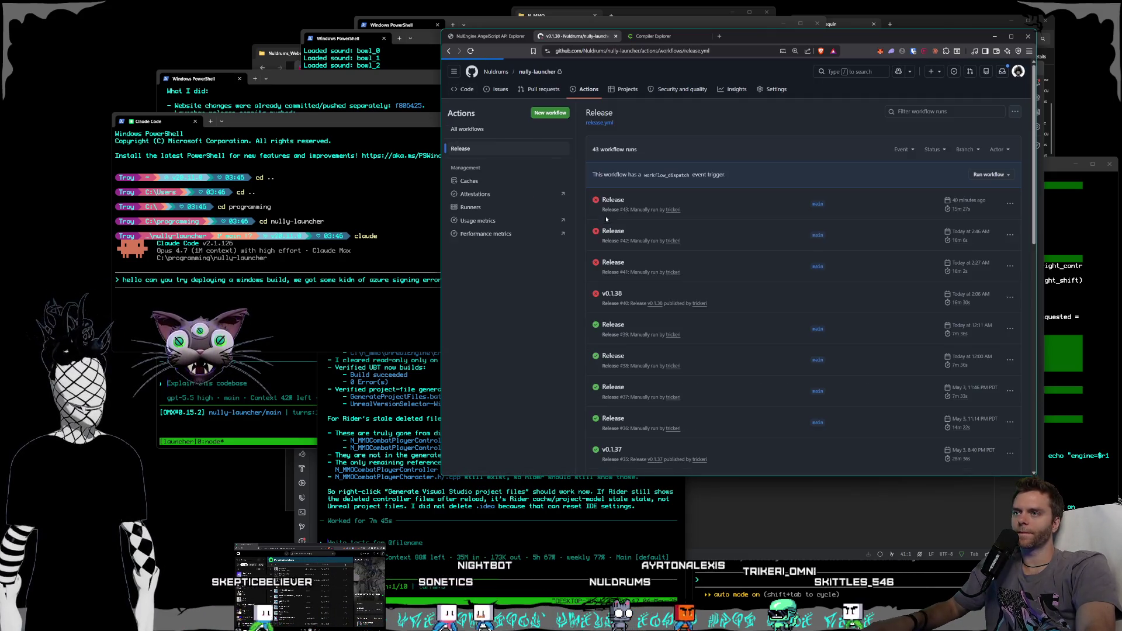
click(621, 201)
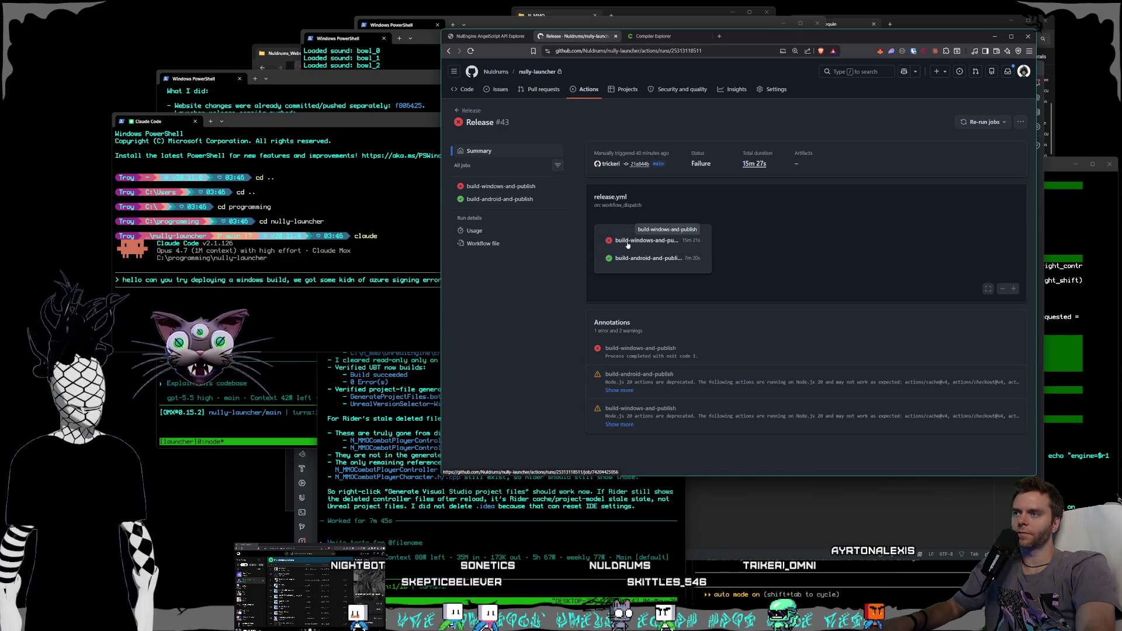
click(470, 111)
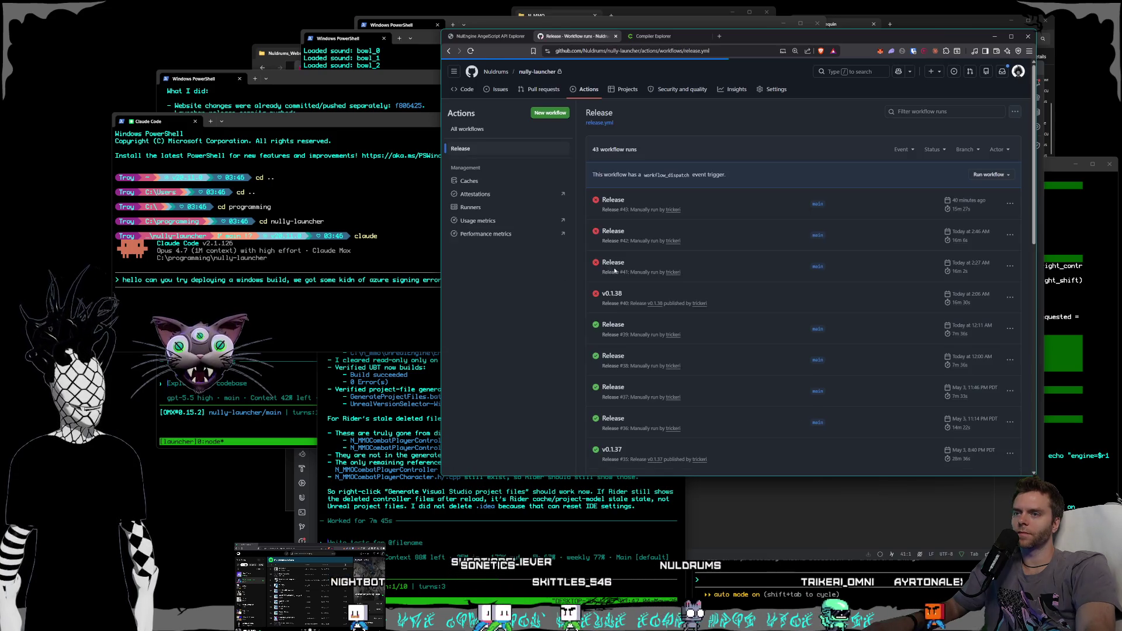
click(612, 293)
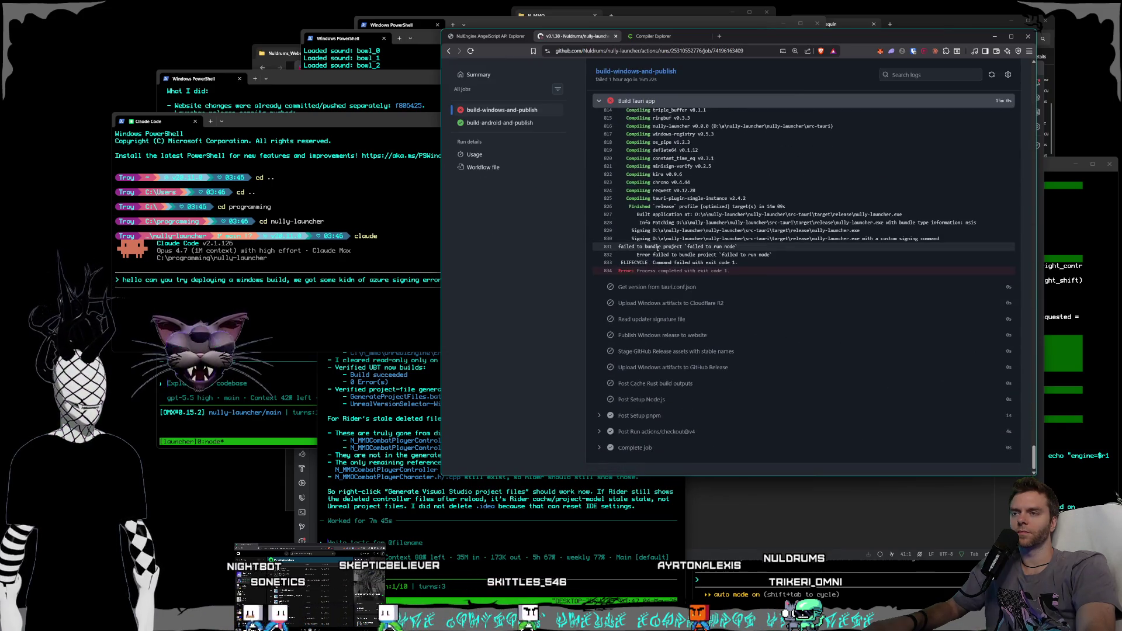
- Select the Build Tauri app log up to line 1, then return to Claude Code
scroll(666, 263, up, 10)
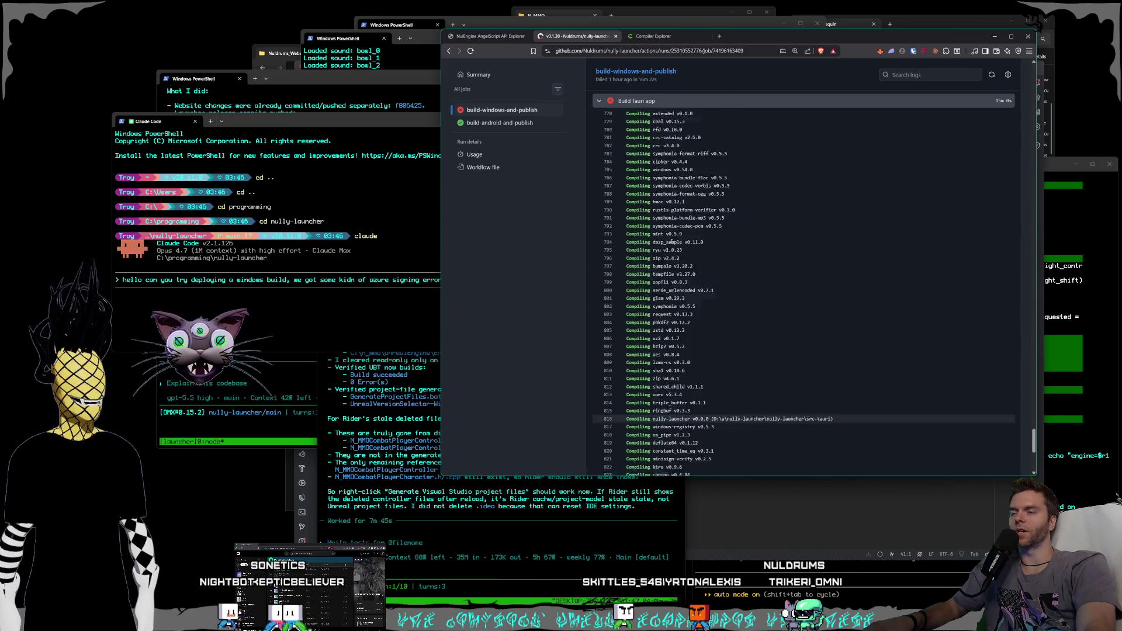
scroll(658, 262, up, 20)
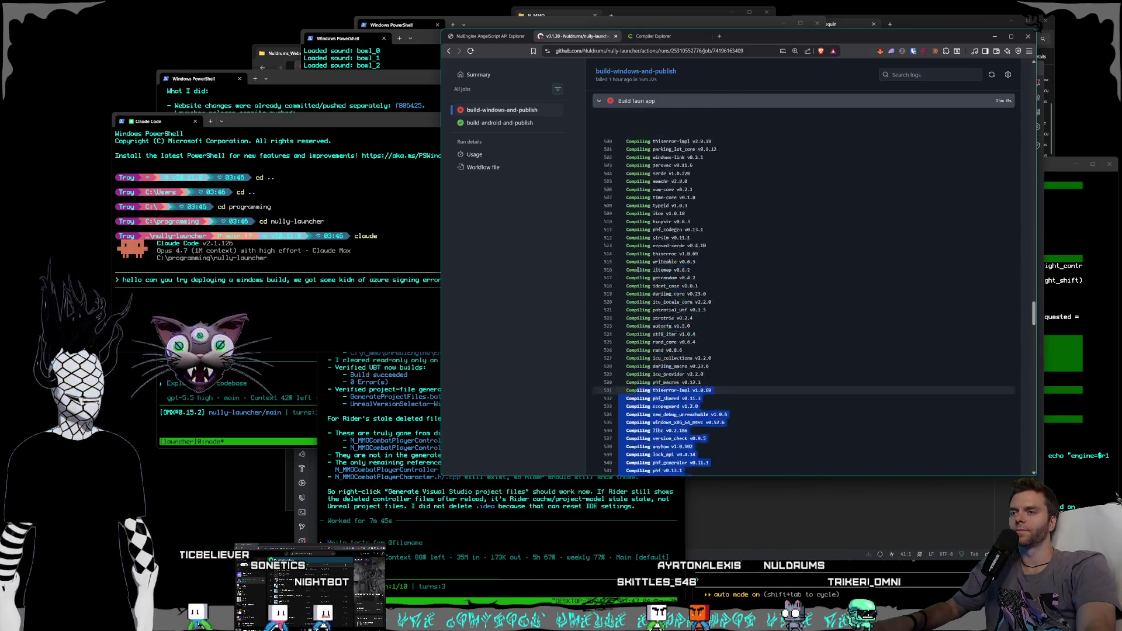
scroll(634, 261, up, 15)
drag(637, 272, 625, 225)
scroll(624, 233, up, 20)
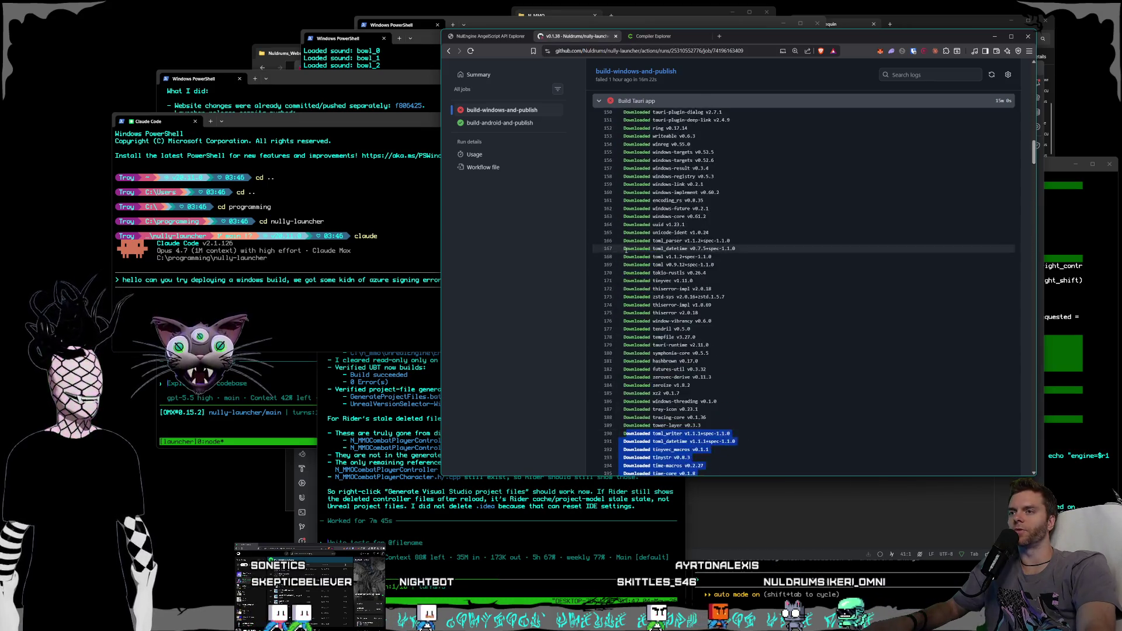
scroll(622, 263, up, 20)
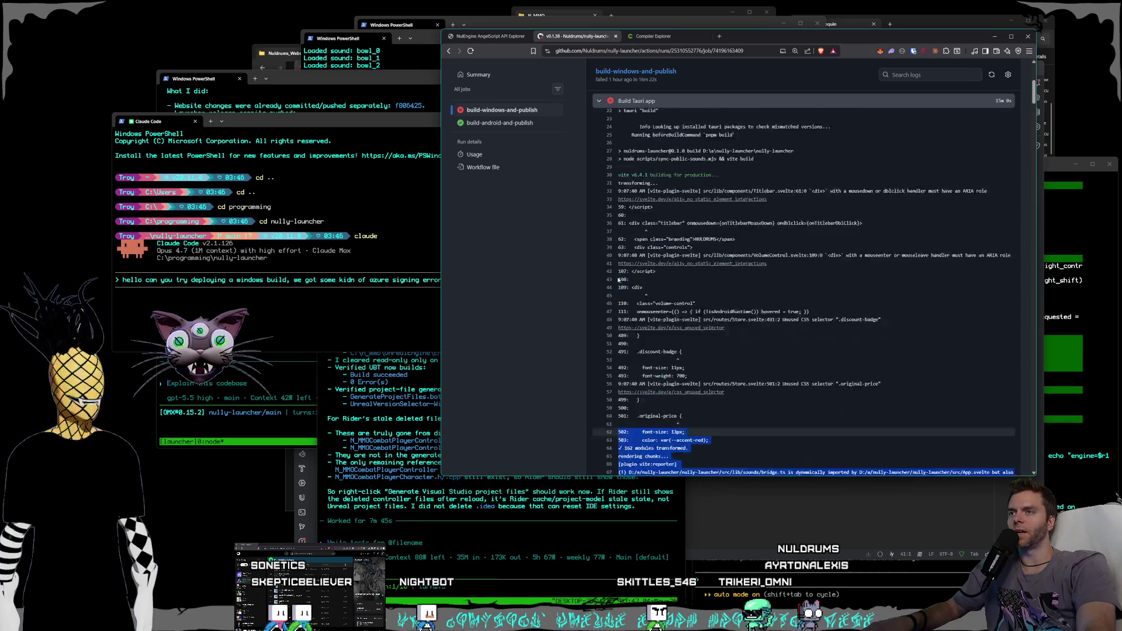
scroll(619, 280, up, 5)
drag(618, 280, 620, 355)
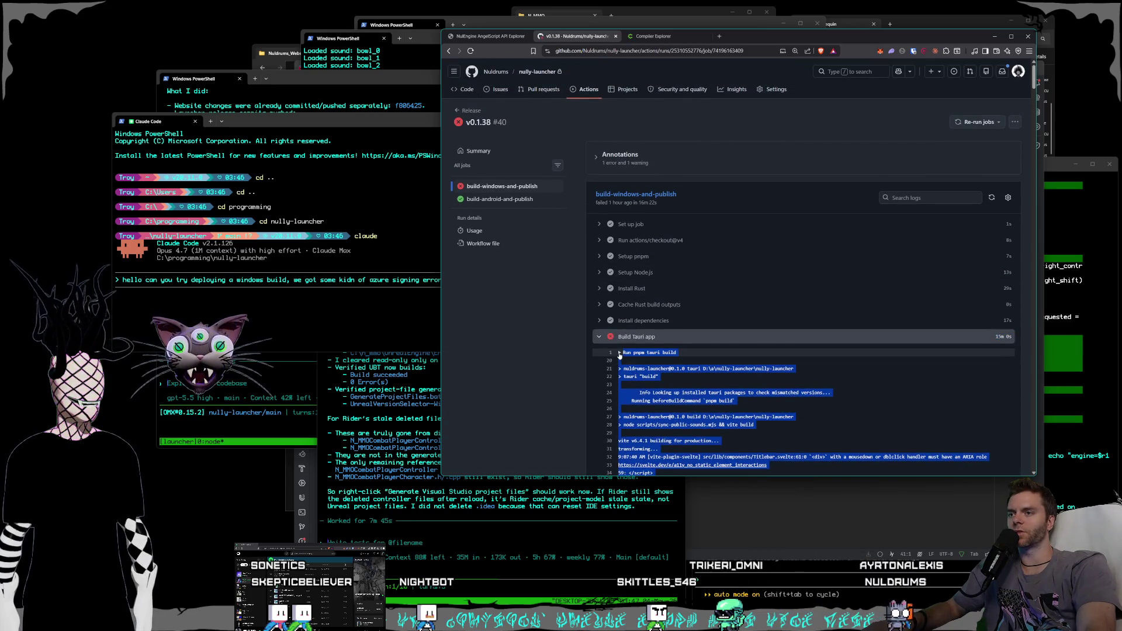
click(357, 310)
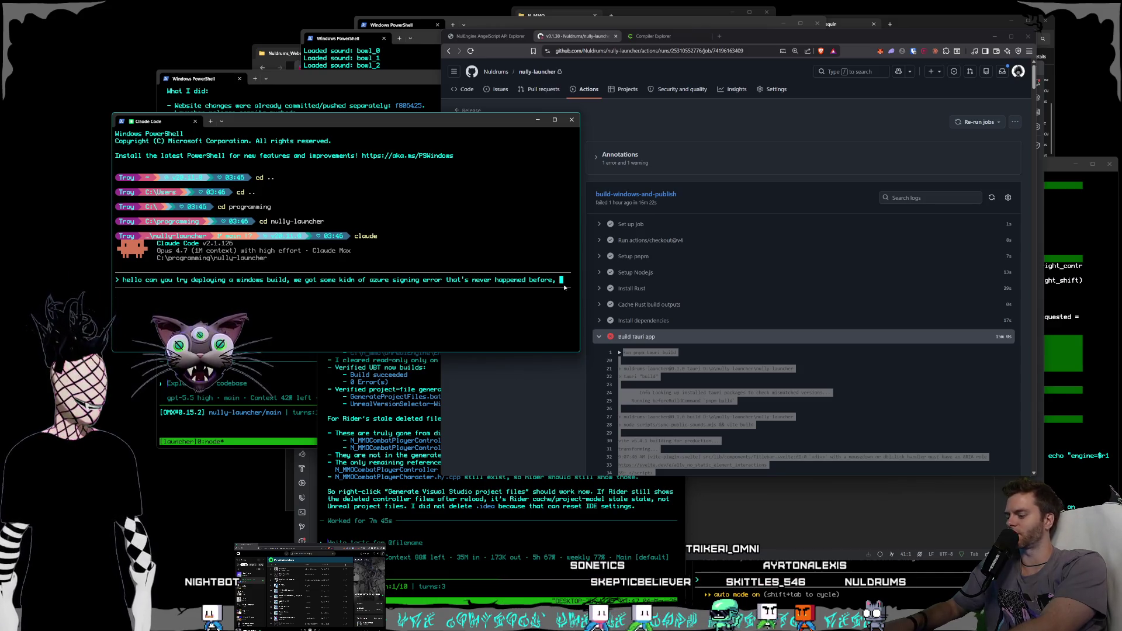
- Submit the pasted failing Windows build log to Claude Code, then bring the other terminals forward
key(ctrl+v)
key(Return)
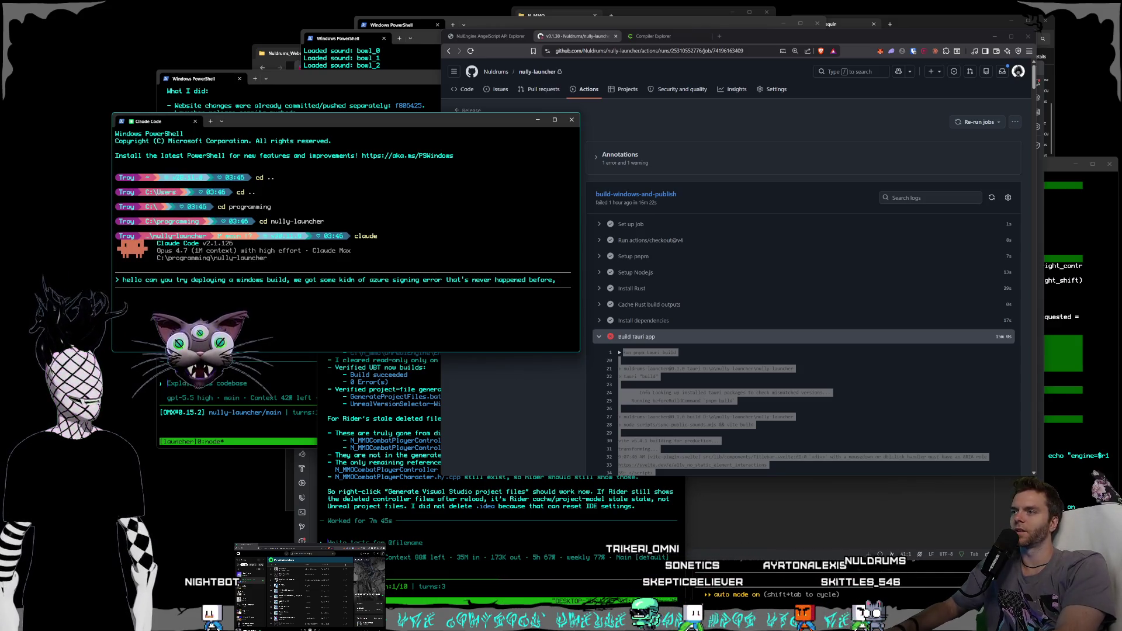
key(Return)
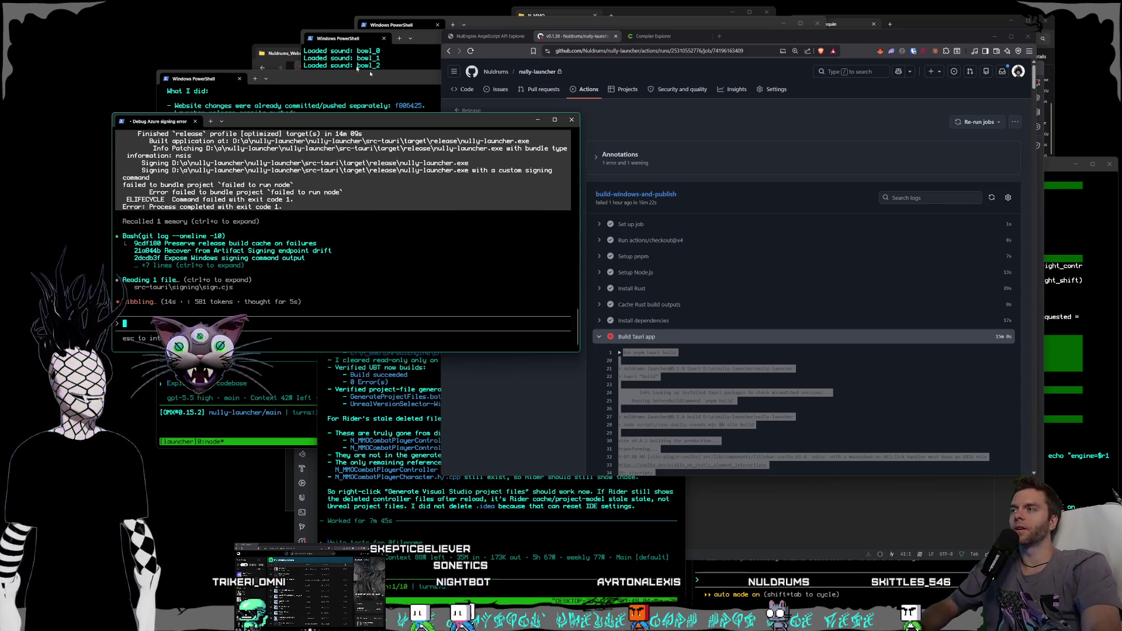
click(429, 40)
click(486, 19)
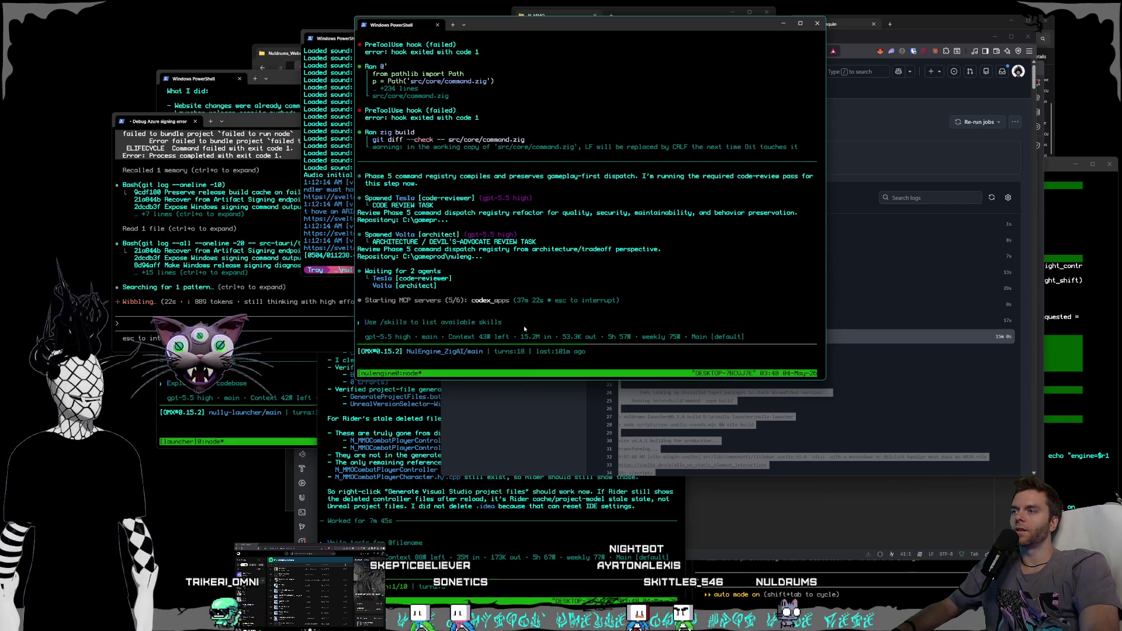
- Check the UI refactor terminal and the GitHub Actions run, then show the Nul_Marlequin folder
key(alt+Tab)
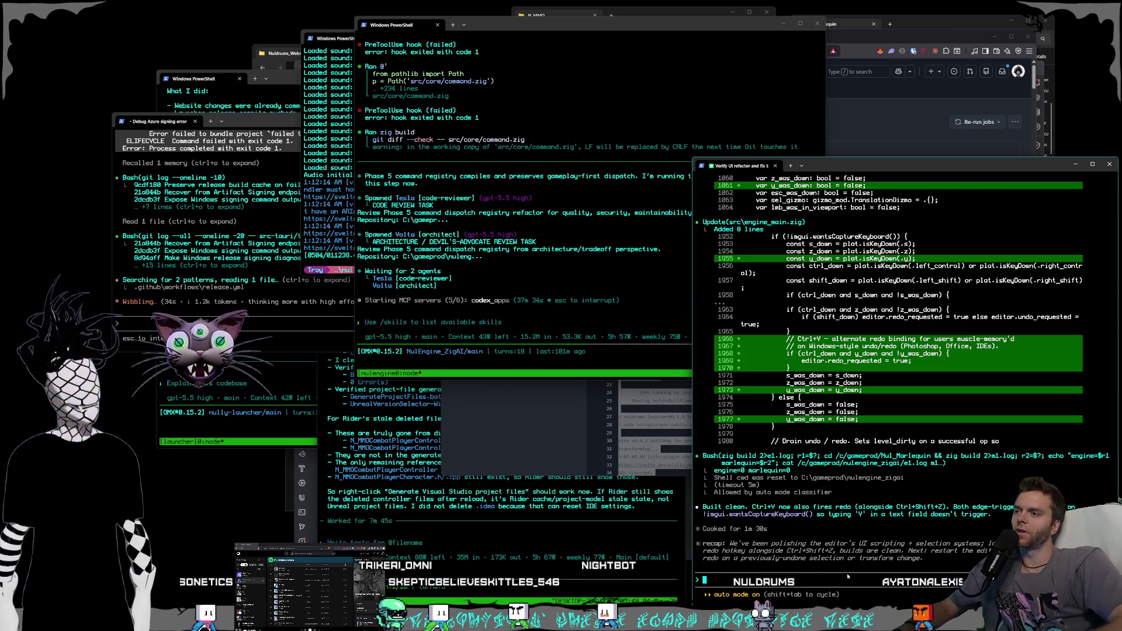
click(886, 41)
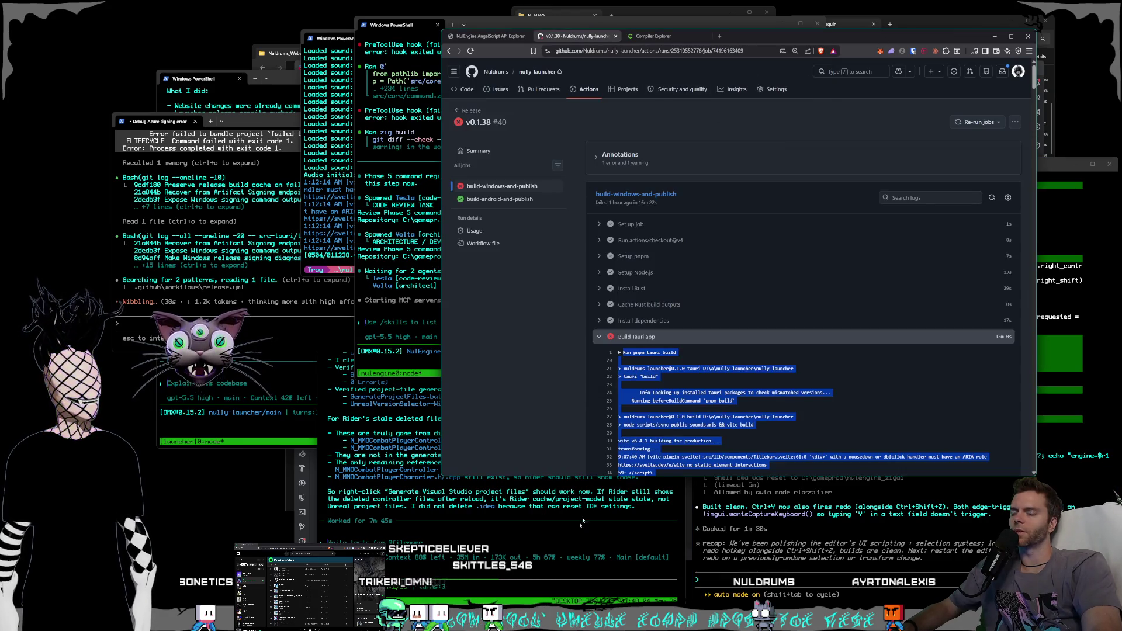
click(922, 23)
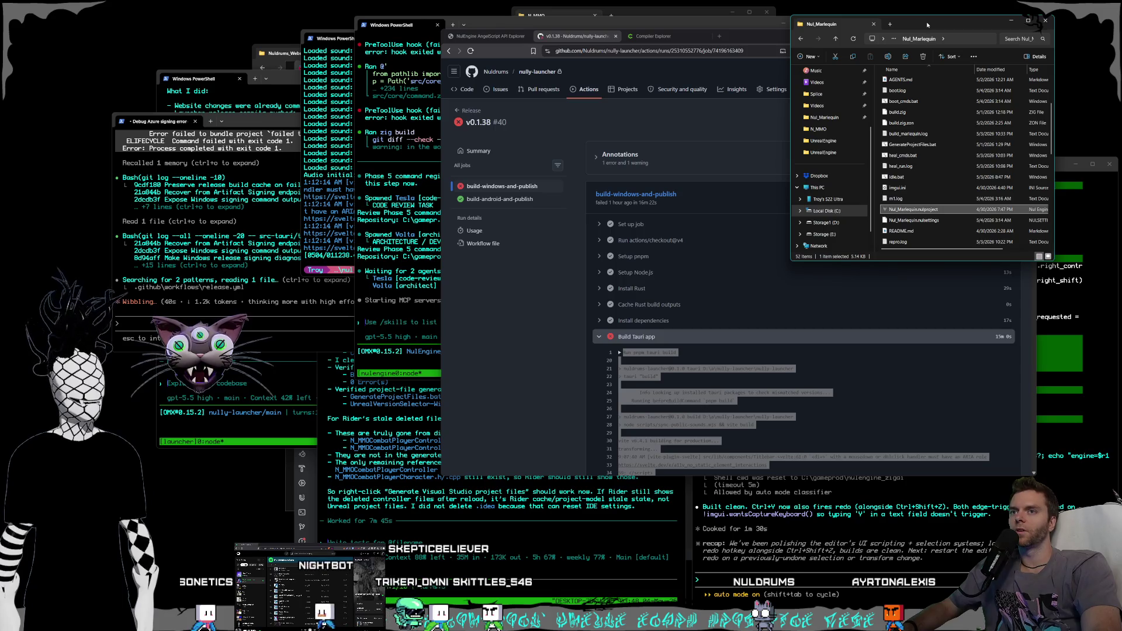
- Open Nul_Marlequin.nulproject and drag the world_controller script from Scripts into the Level Hierarchy
double_click(914, 210)
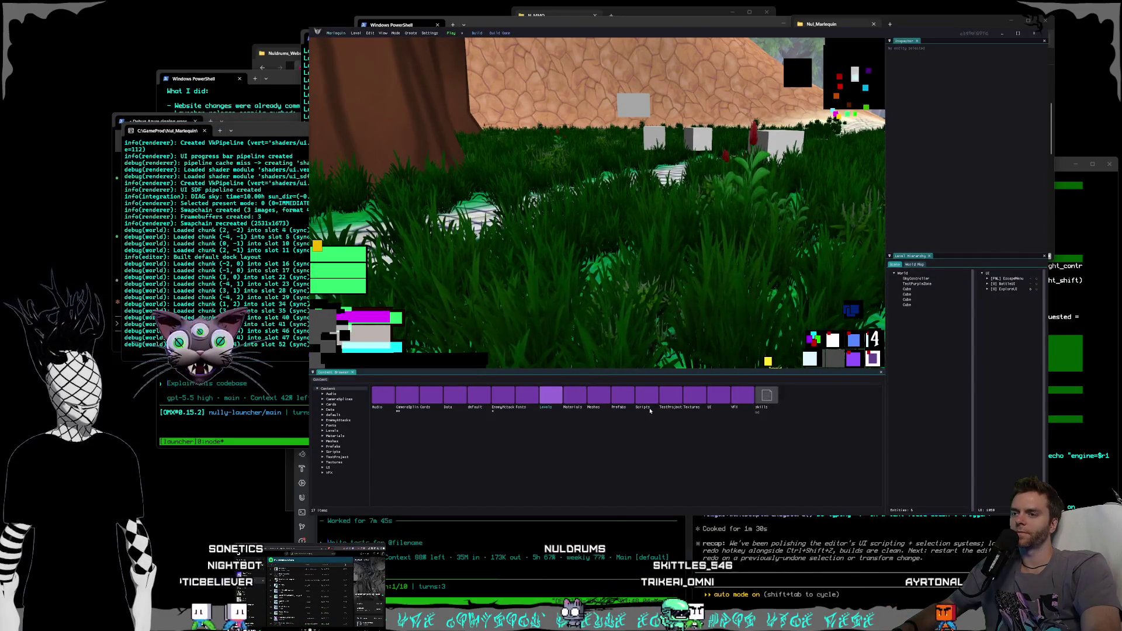
double_click(646, 403)
click(459, 394)
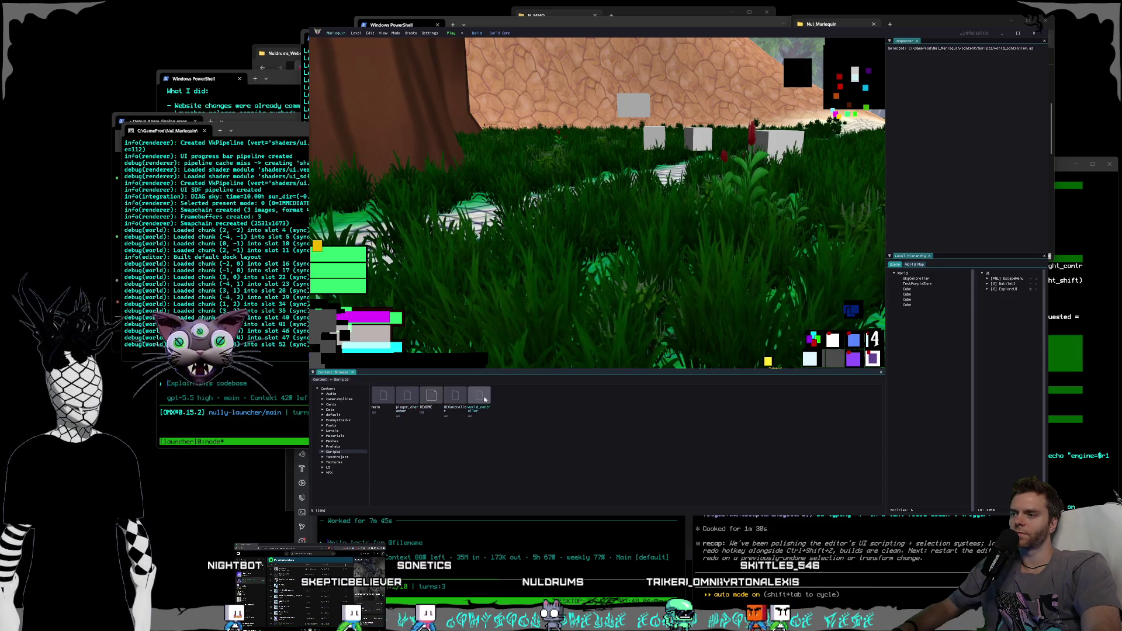
click(461, 397)
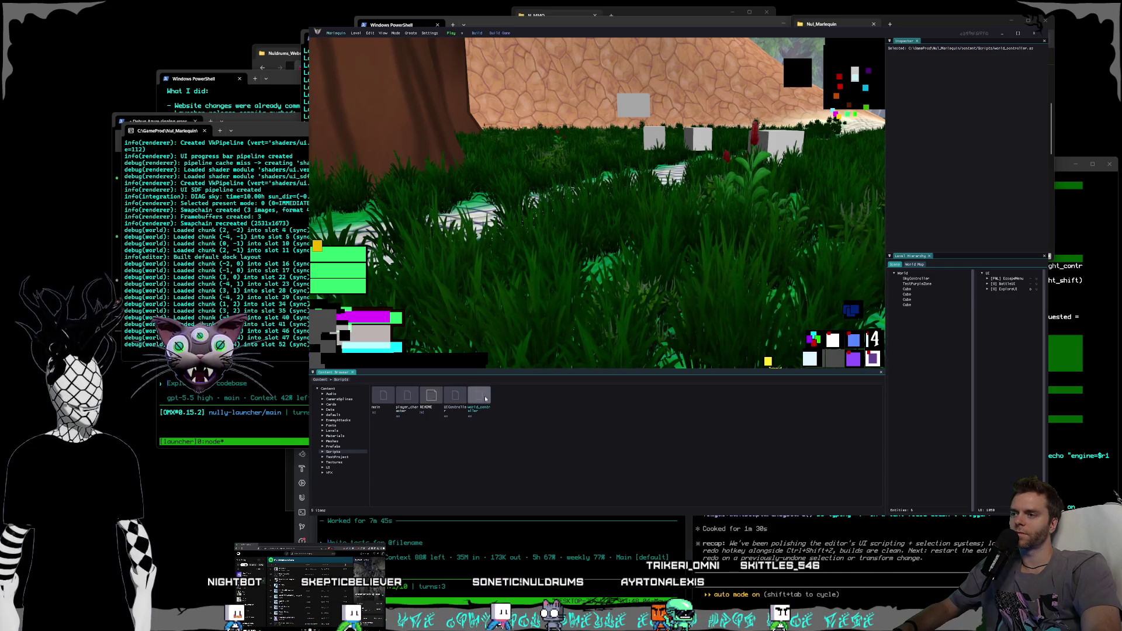
drag(906, 276, 915, 346)
- Select the new world_controller entity in the hierarchy, then pick the UIController script
click(911, 305)
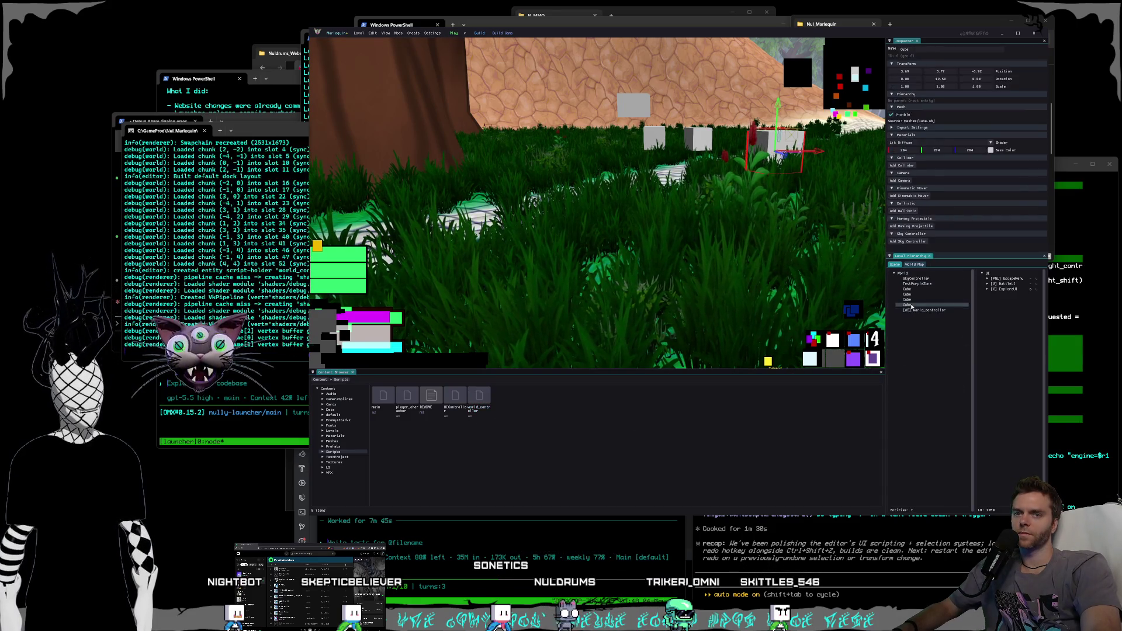
click(916, 310)
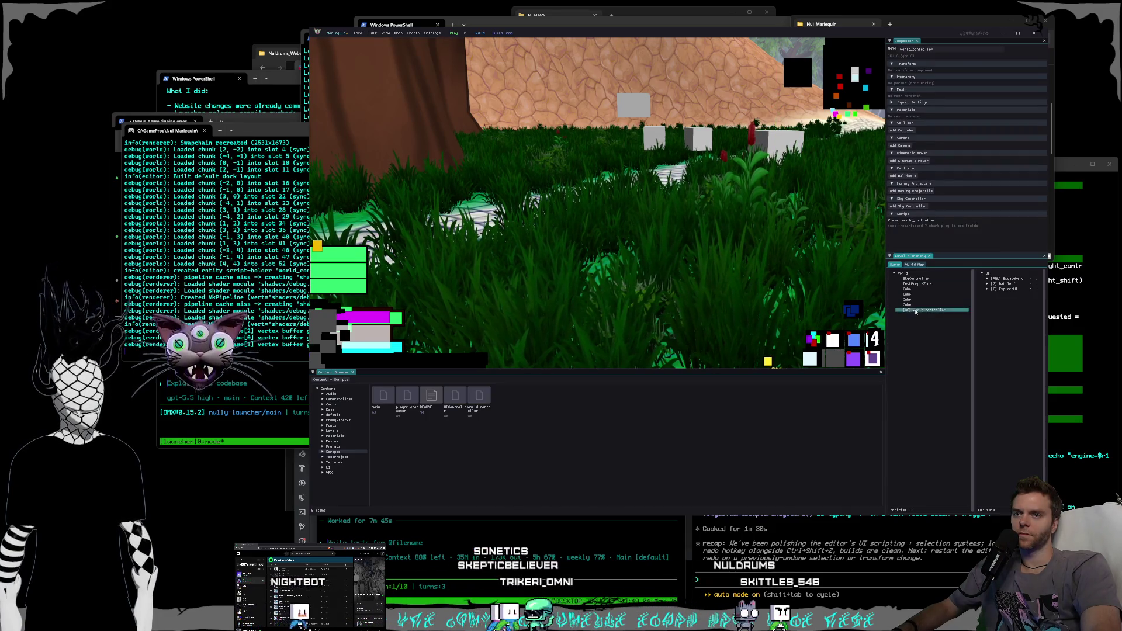
click(917, 310)
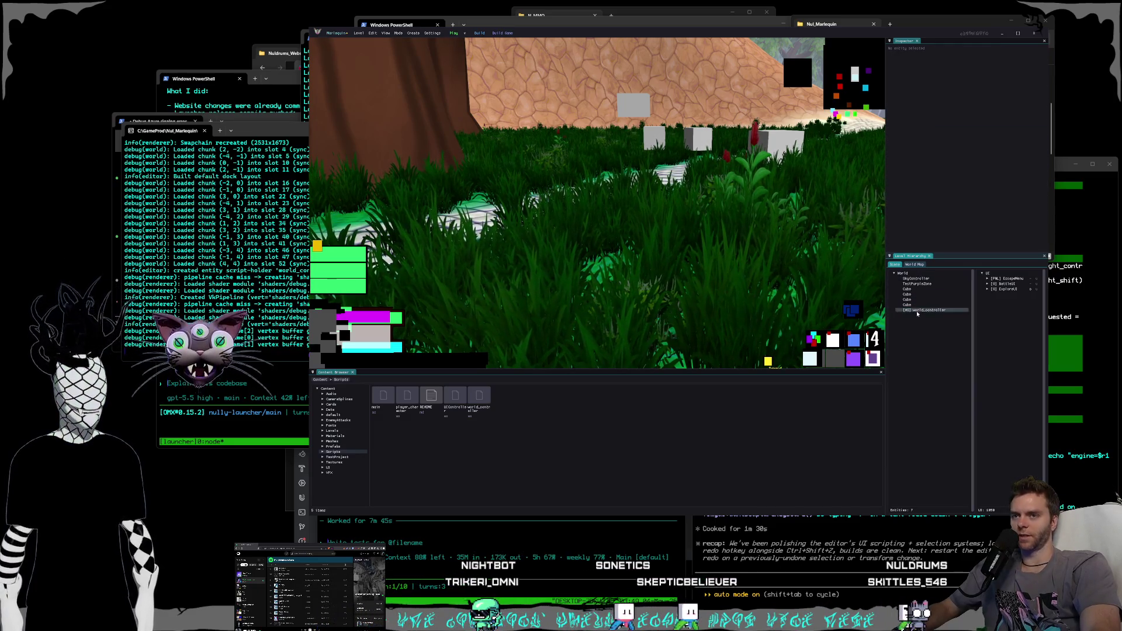
click(922, 310)
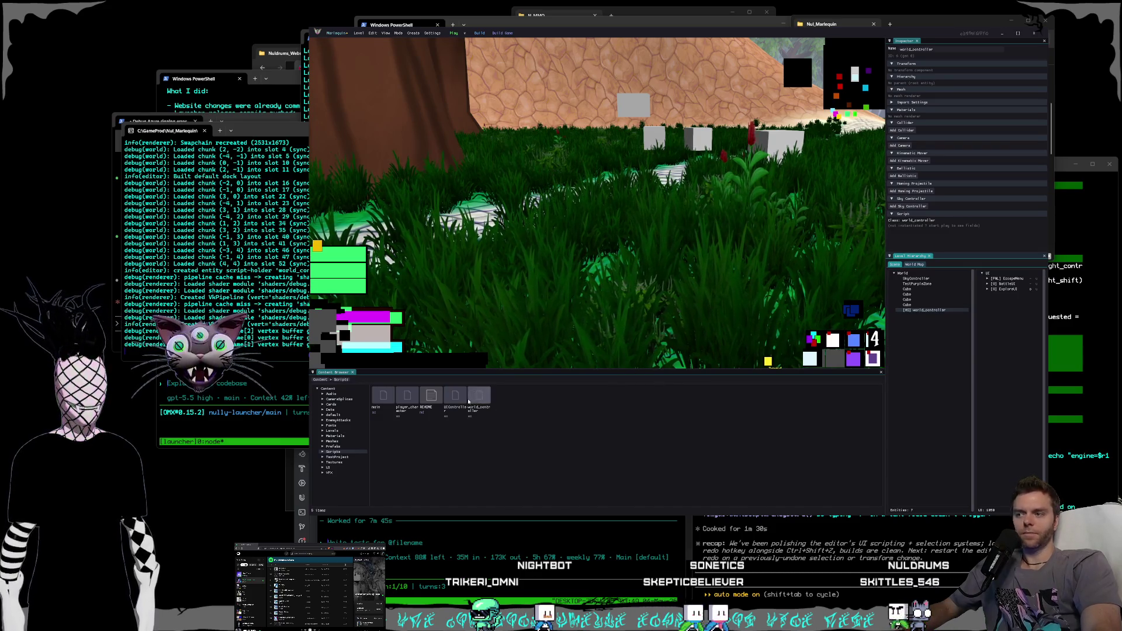
click(458, 398)
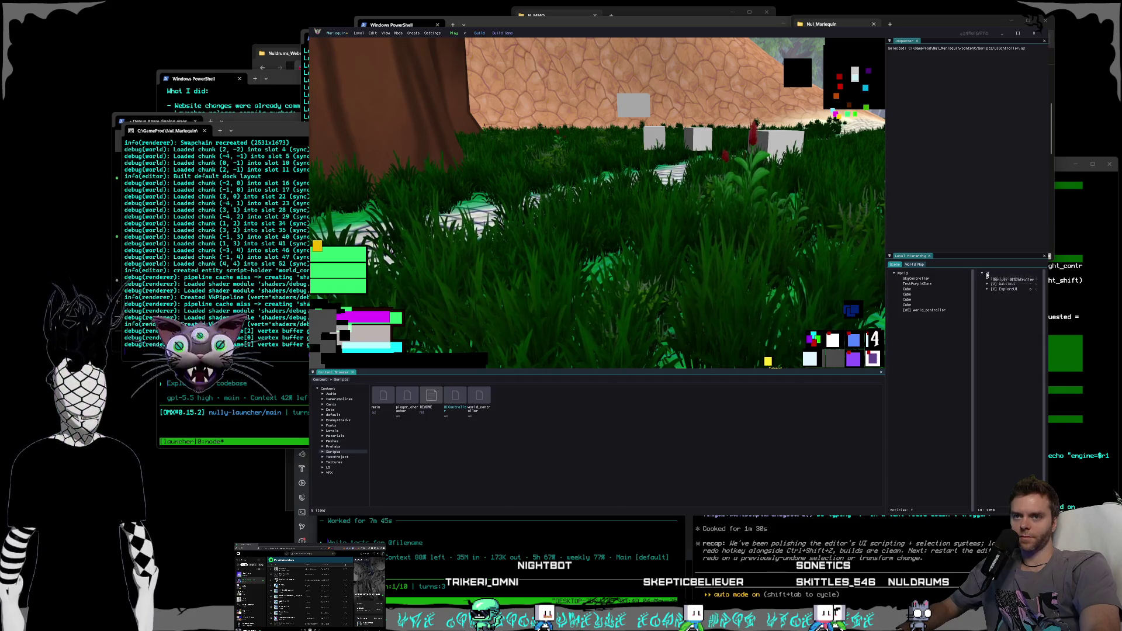
- Add UIController to the UI hierarchy and move it above EscapeMenu
drag(987, 274, 975, 313)
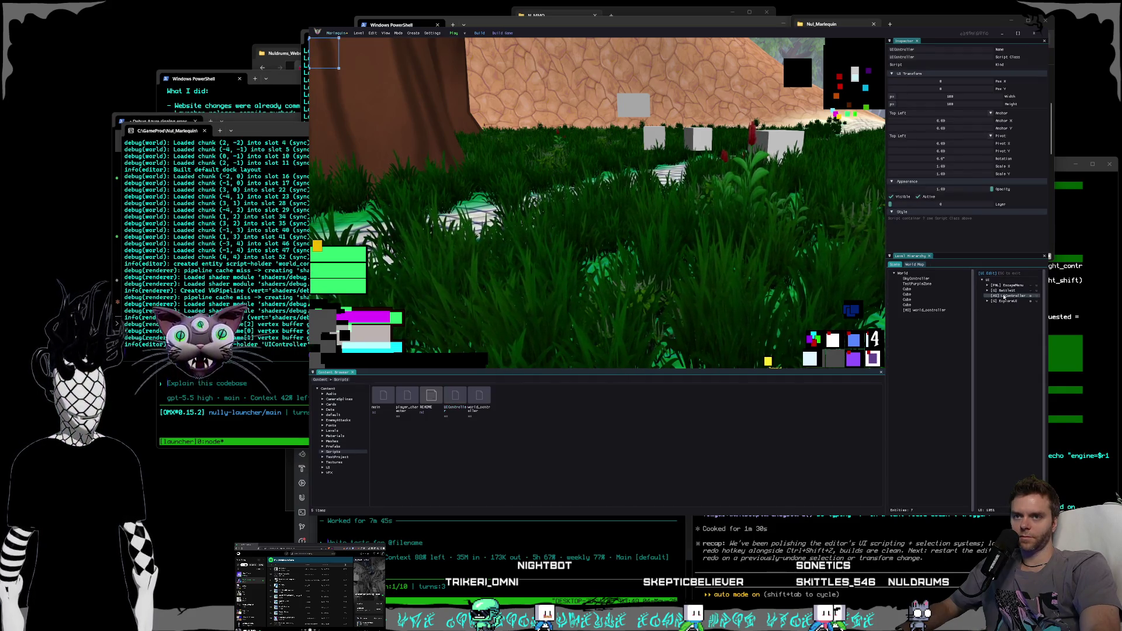
click(1013, 297)
drag(1006, 298, 1005, 285)
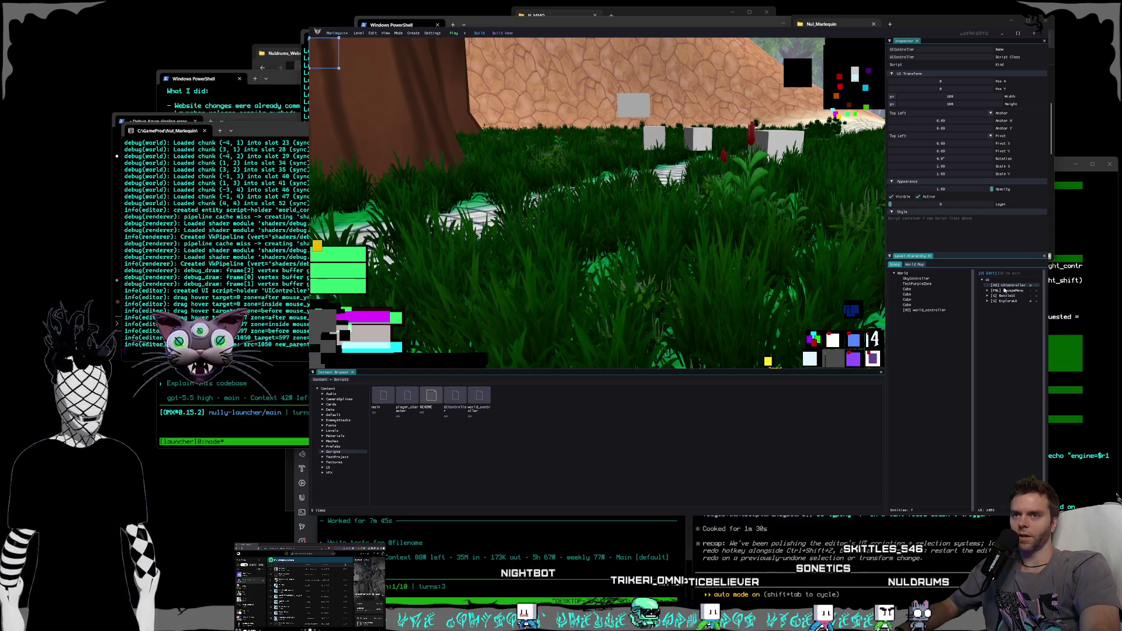
click(1007, 289)
key(Escape)
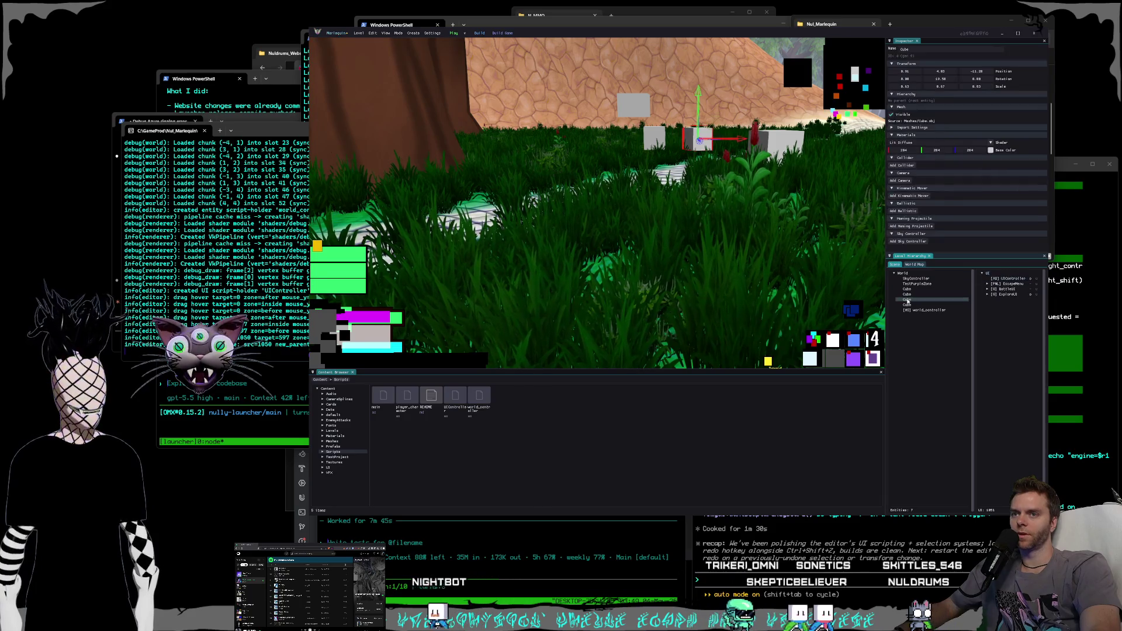
- Inspect the Cube, world_controller and SkyController entities, focusing the view on a cube
click(910, 305)
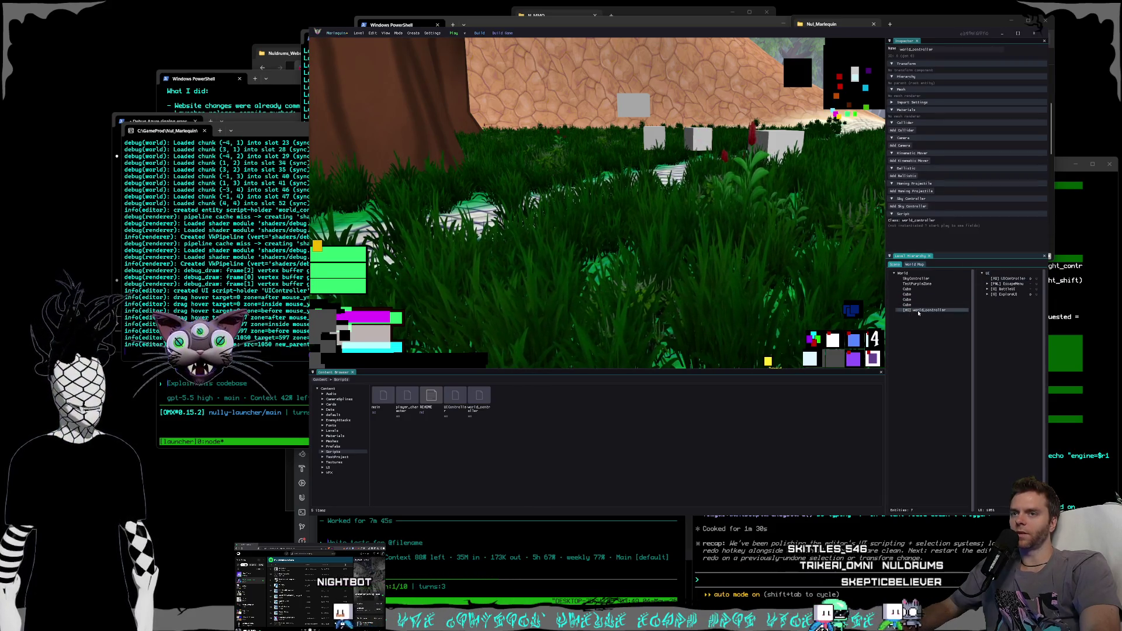
click(916, 310)
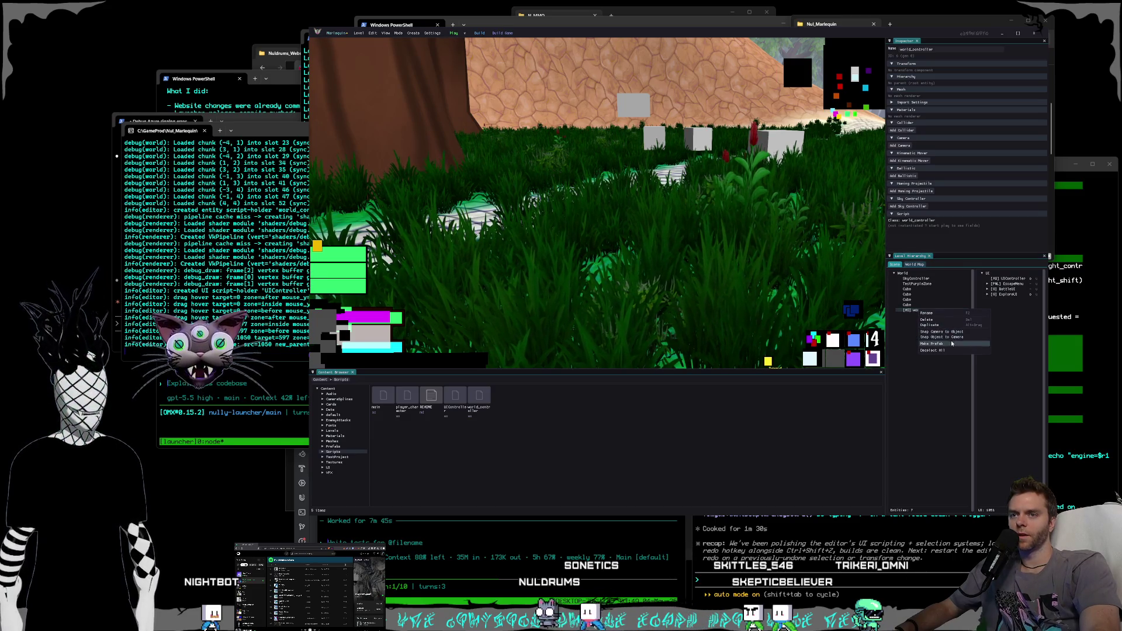
click(911, 328)
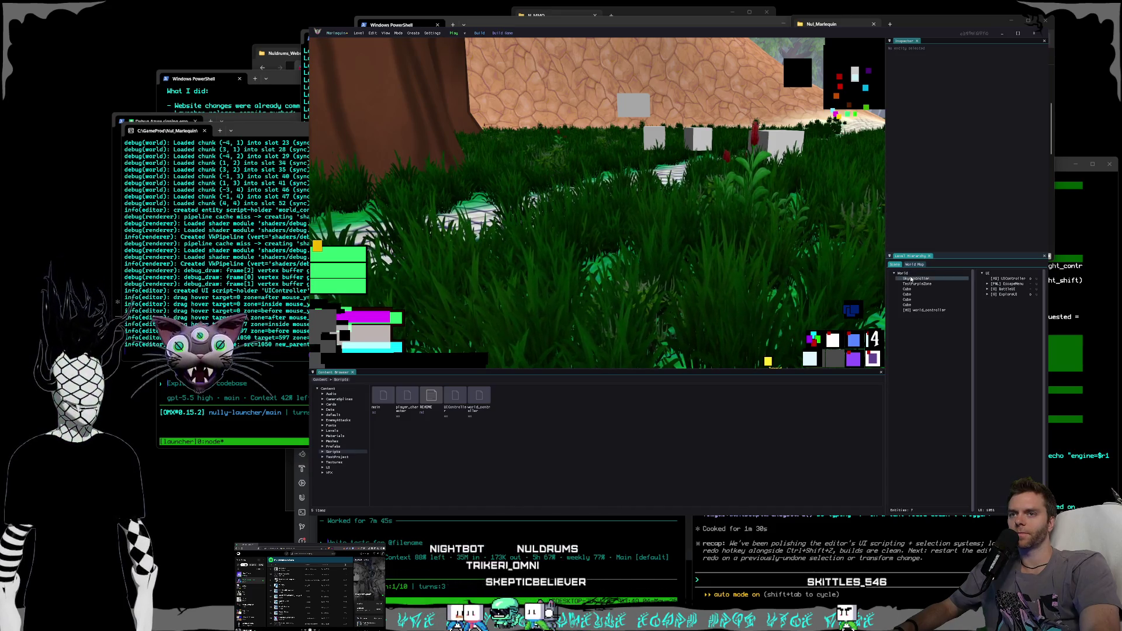
click(910, 279)
click(910, 284)
click(908, 295)
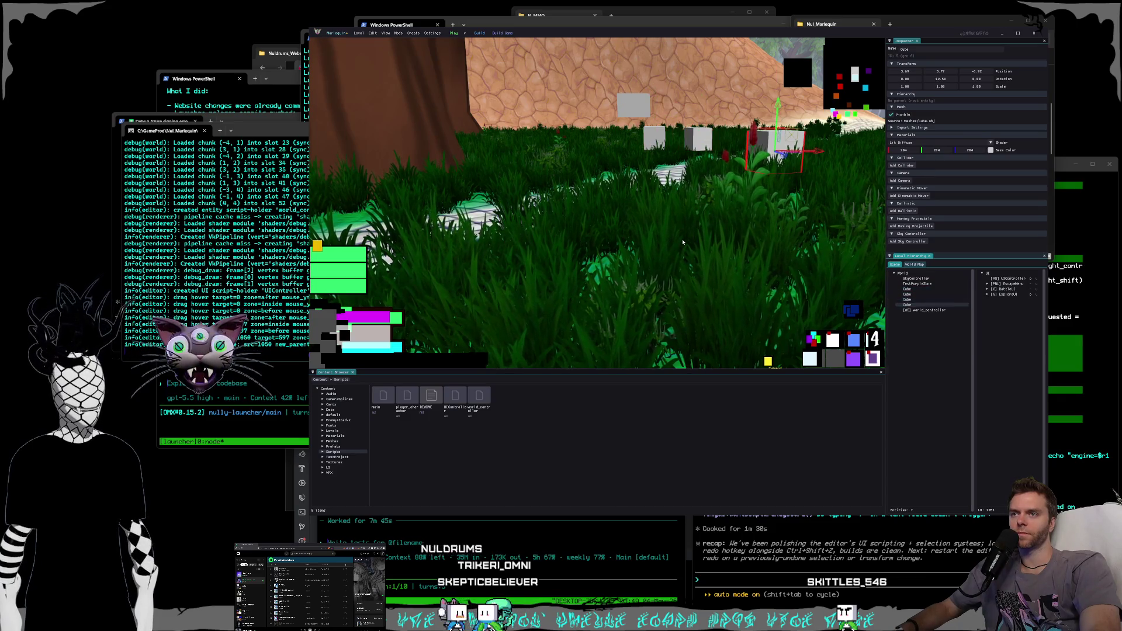
key(w)
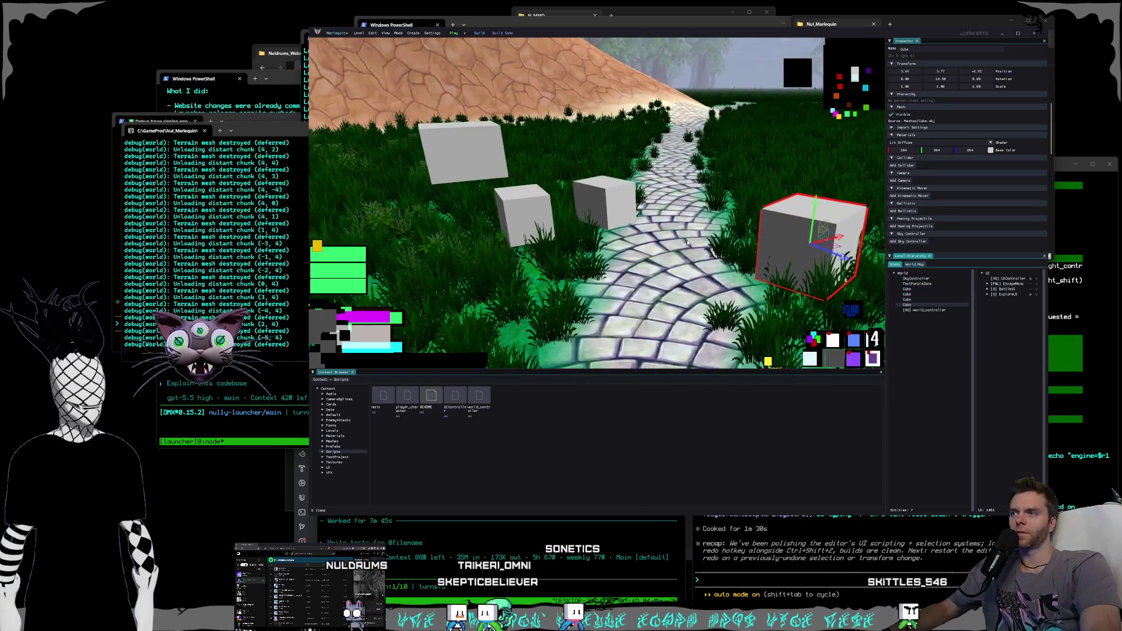
- Reselect world_controller and step the view back and forth with undo and redo
click(925, 310)
key(ctrl+z)
key(ctrl+shift+z)
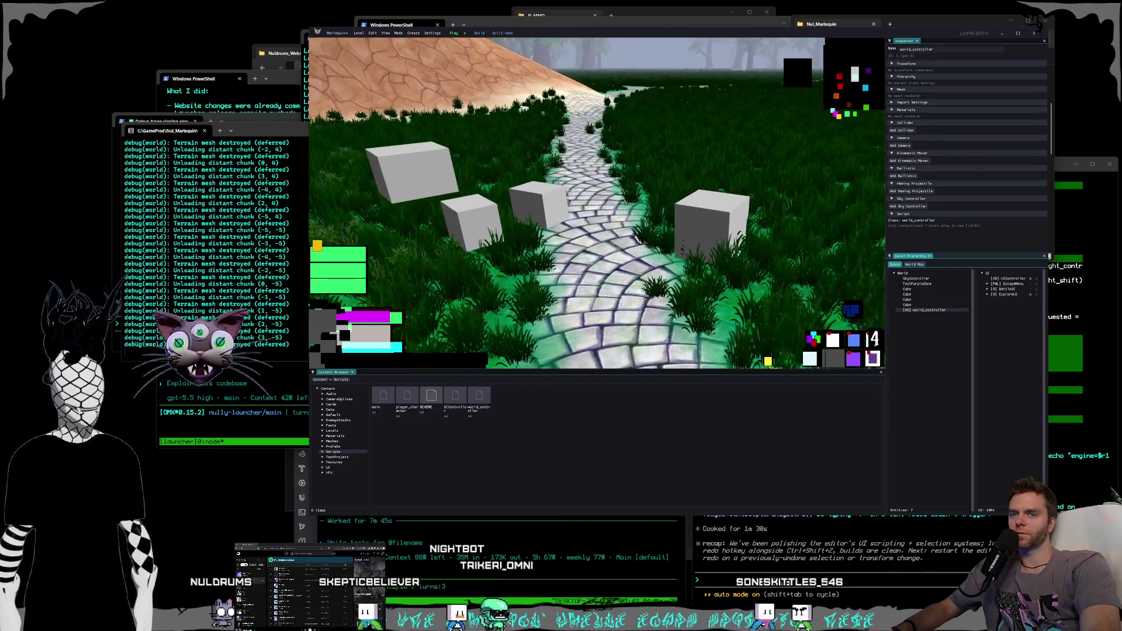
key(ctrl+z)
key(ctrl+shift+z)
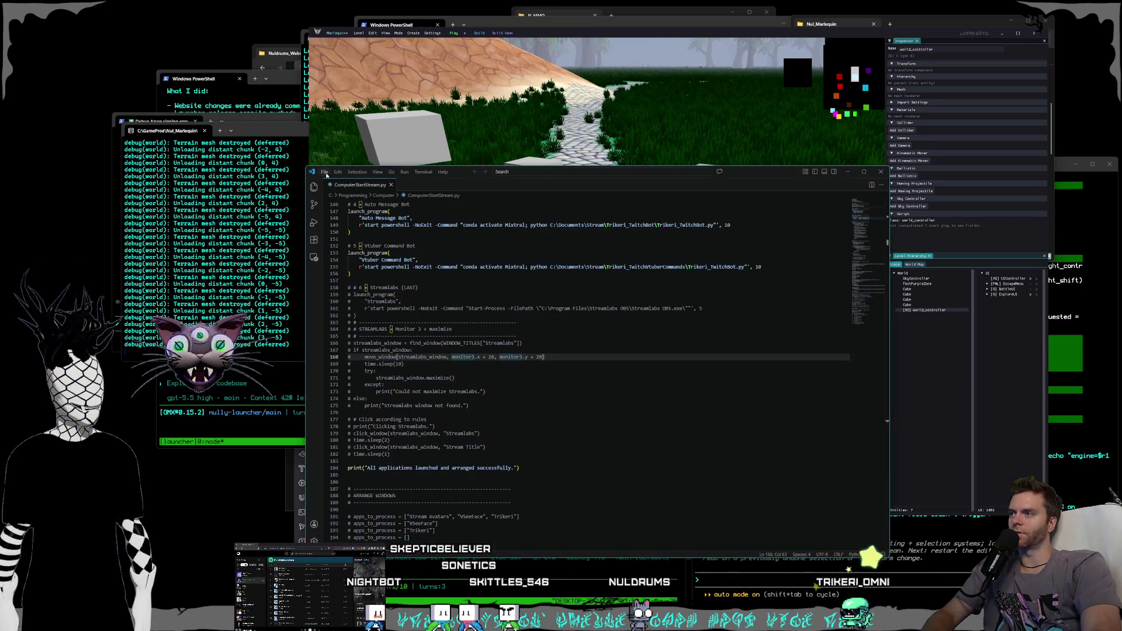
- Reopen the Nul_Marlequin folder in VS Code from recent projects
click(325, 173)
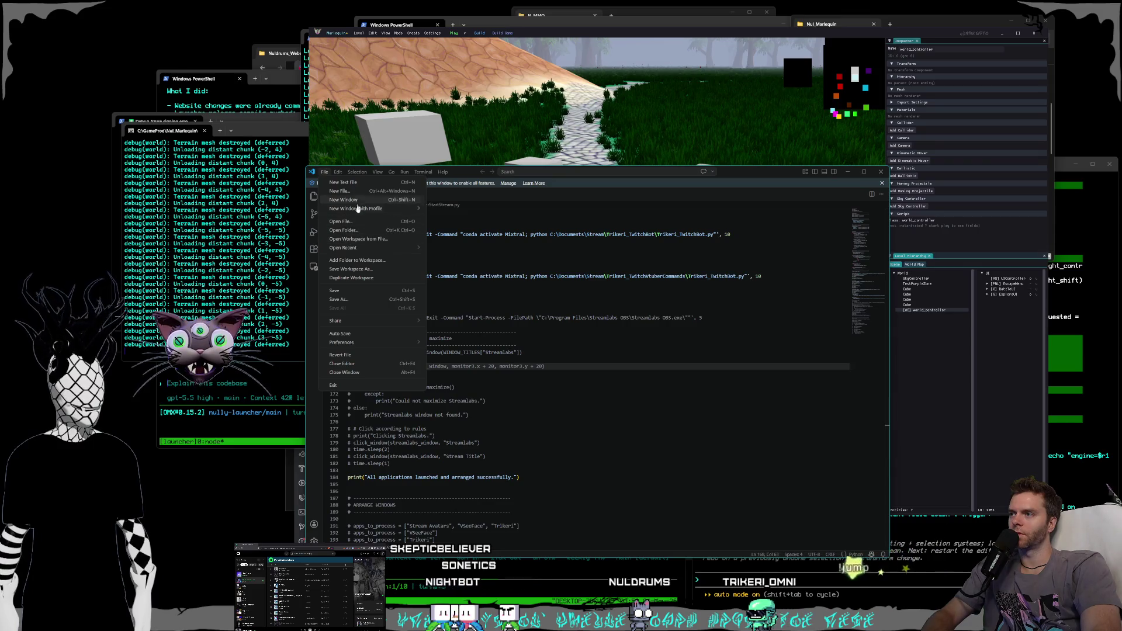
mouse_move(355, 248)
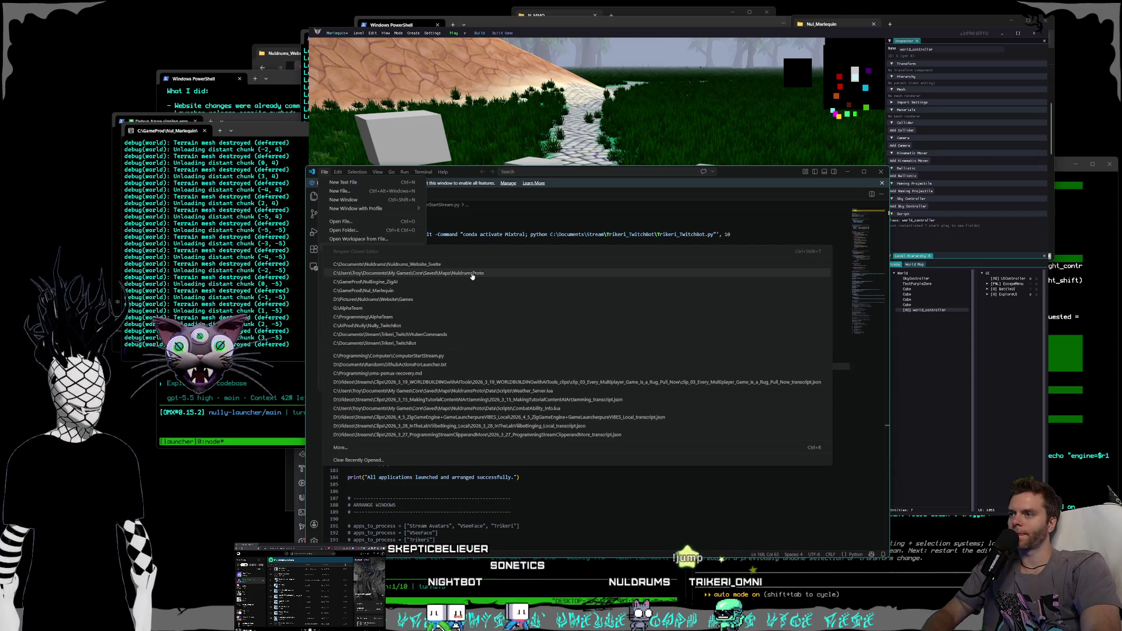
click(458, 294)
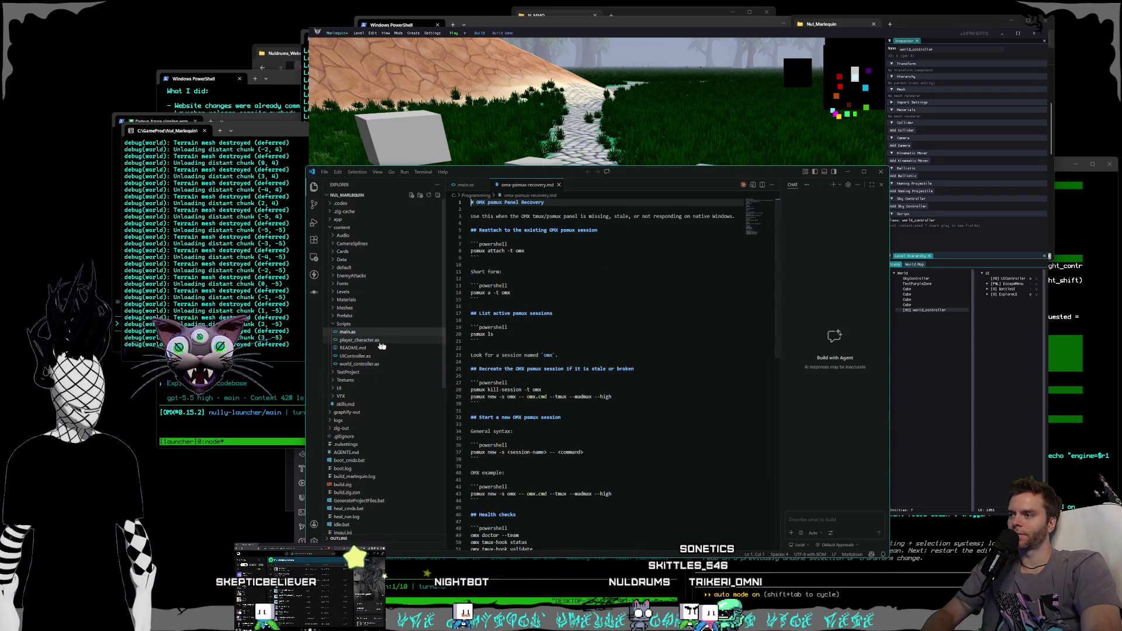
- Move the notes window aside and bring the N_MMO project folder forward
mouse_move(754, 178)
mouse_down()
mouse_move(800, 172)
mouse_move(850, 106)
mouse_up()
key(alt+Tab)
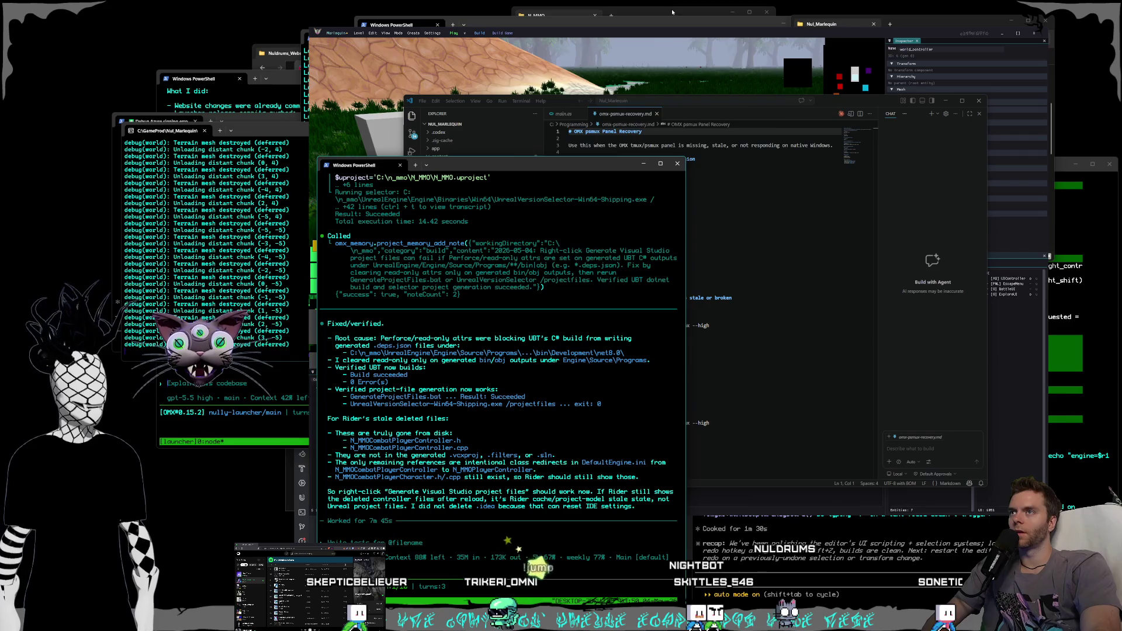
click(648, 11)
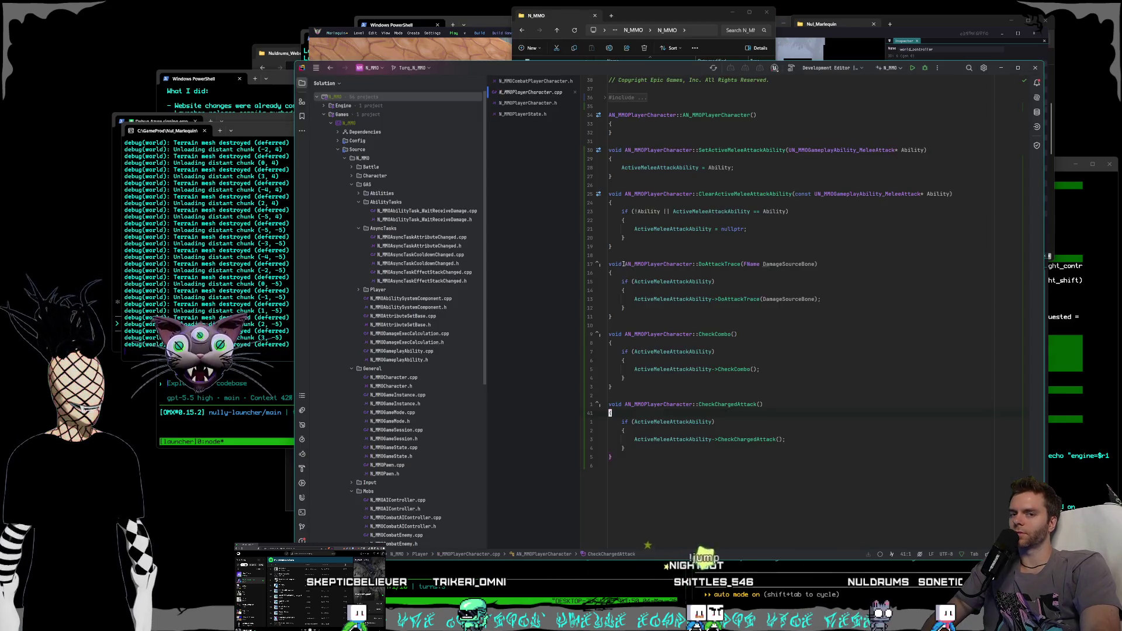
- Scroll through the N_MMO solution tree in Rider
scroll(401, 336, down, 10)
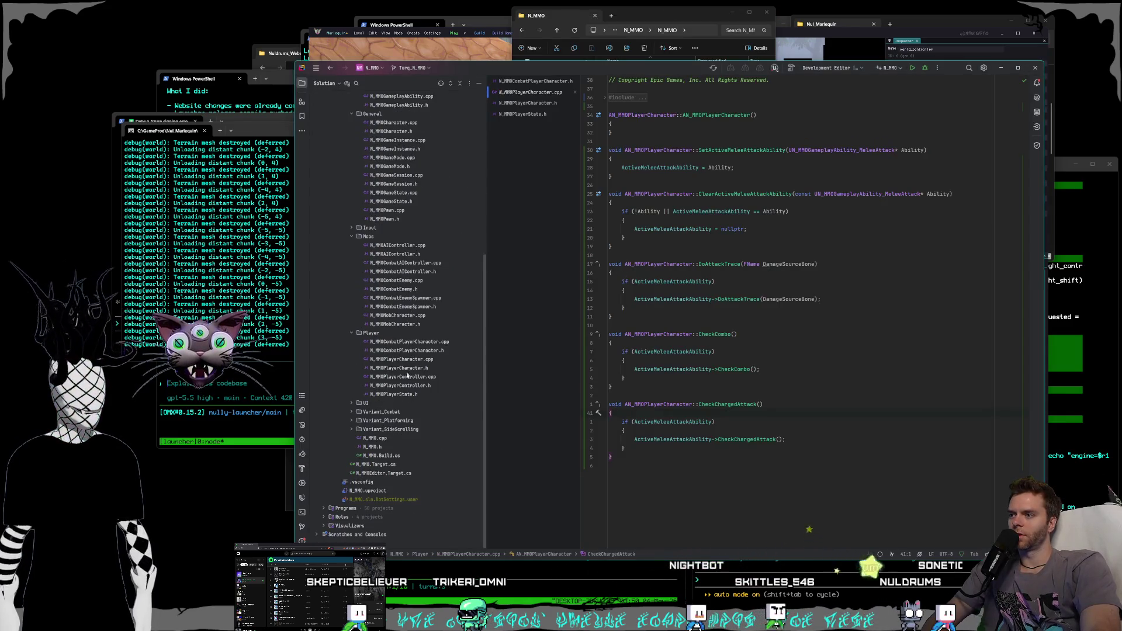
scroll(393, 449, up, 10)
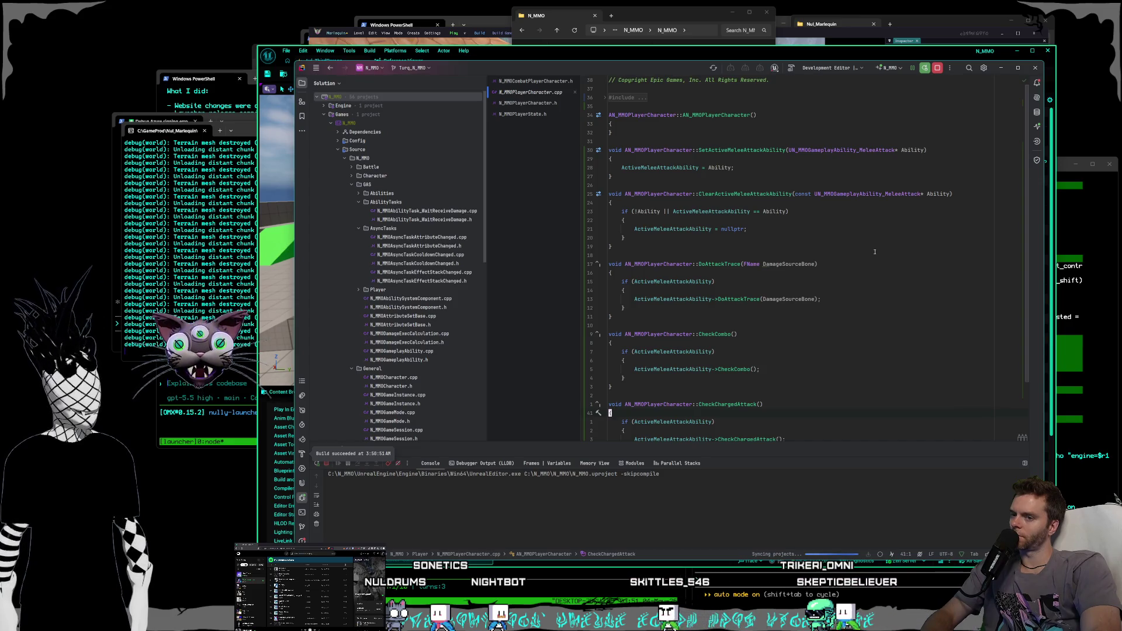
- Focus Unreal Editor and switch the bottom panel from the log to the Content Browser
click(609, 56)
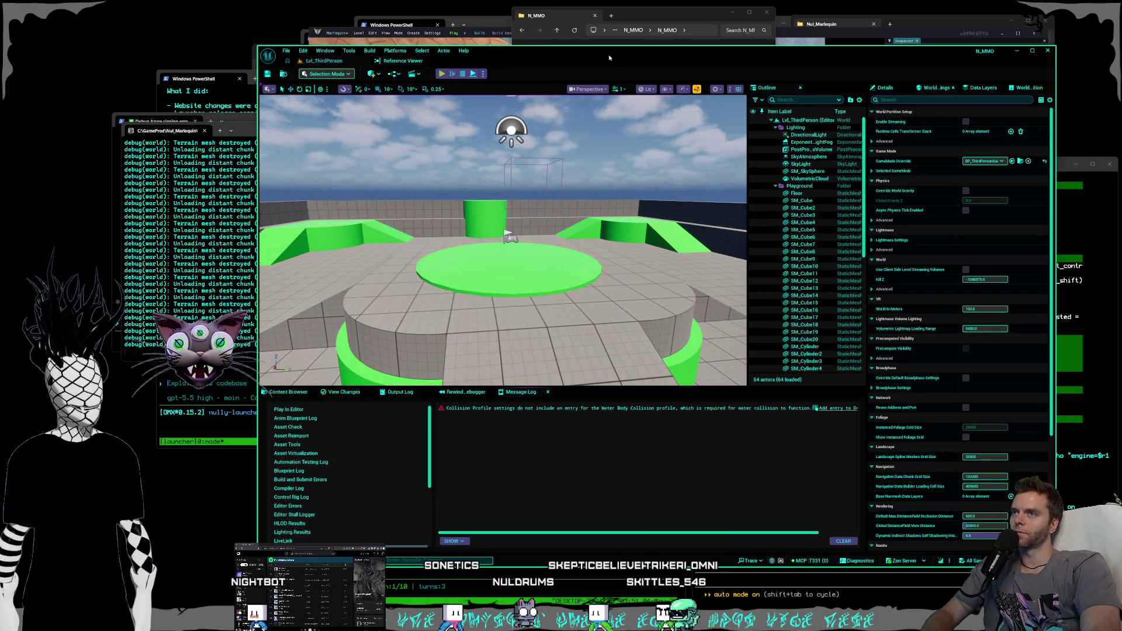
click(482, 73)
click(514, 66)
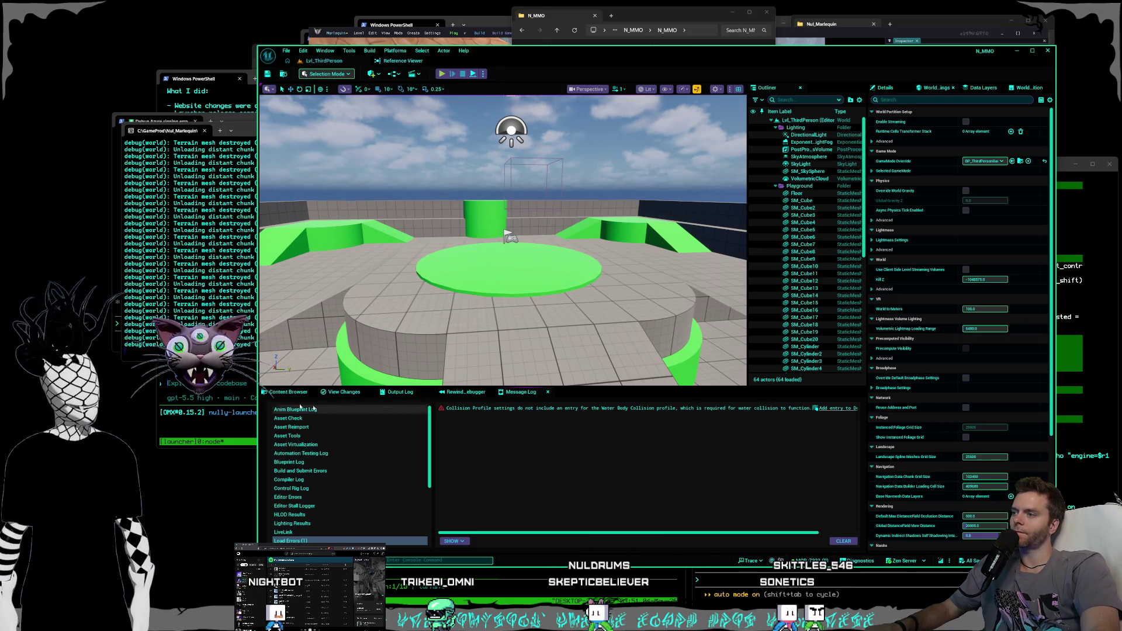
click(289, 391)
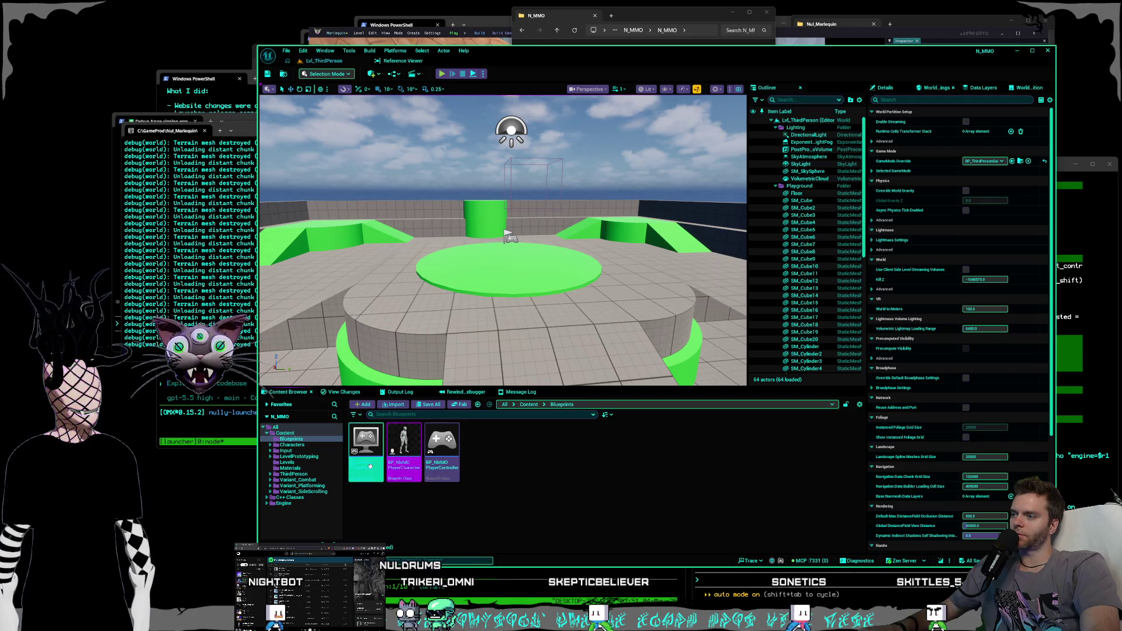
- Create a Blueprint class BP_NMMOGameInstance with parent N_MMOGameInstance in Blueprints
right_click(492, 463)
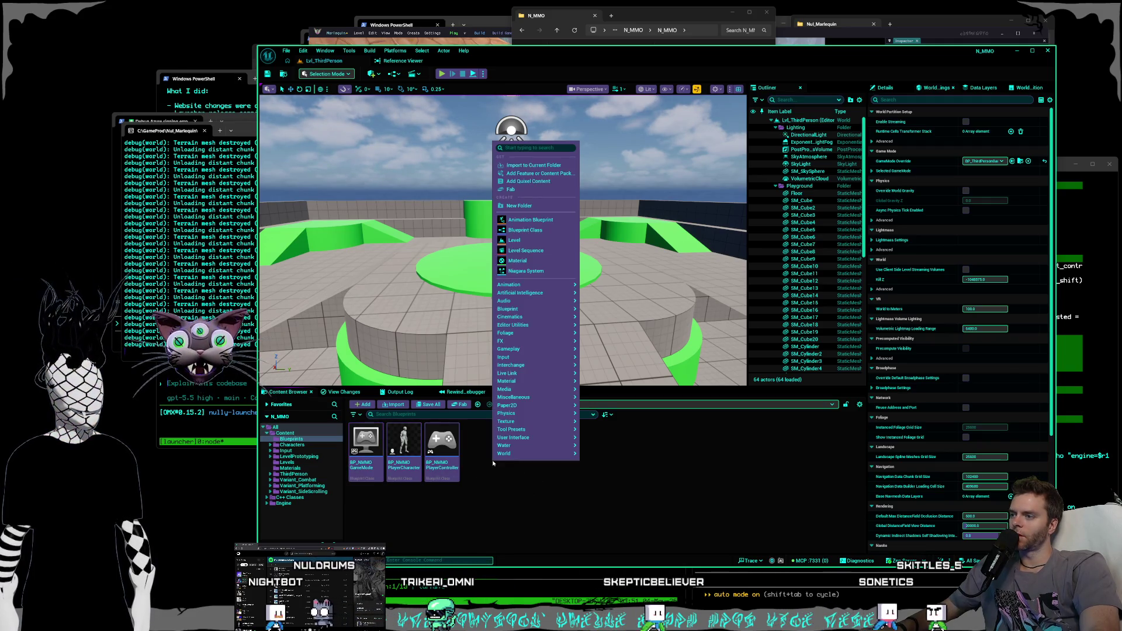
click(532, 231)
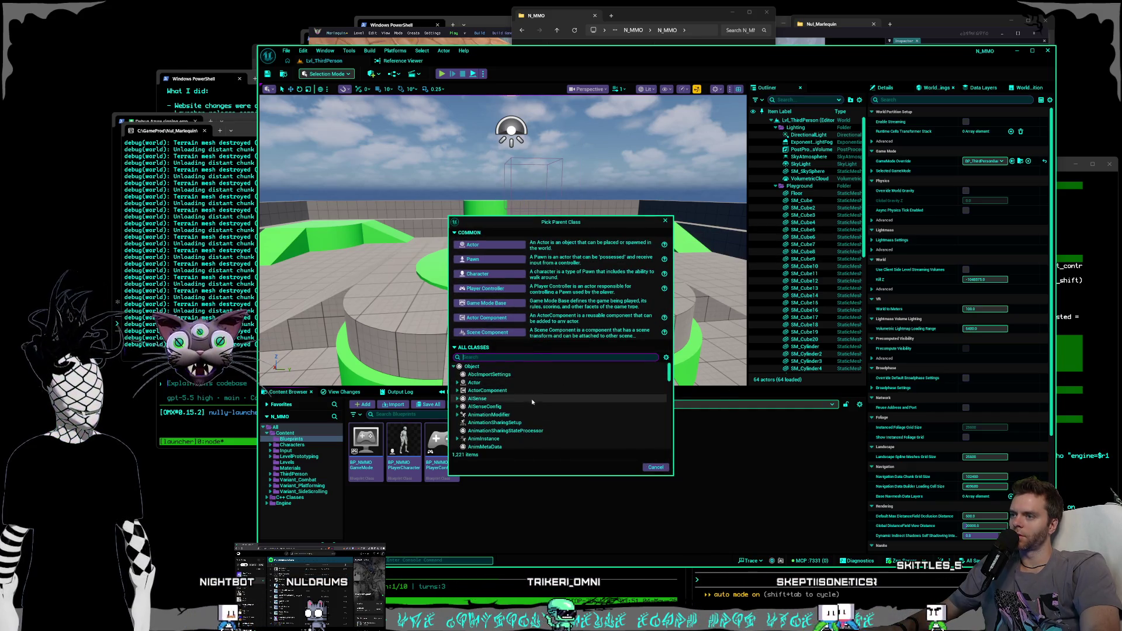
scroll(491, 380, up, 1)
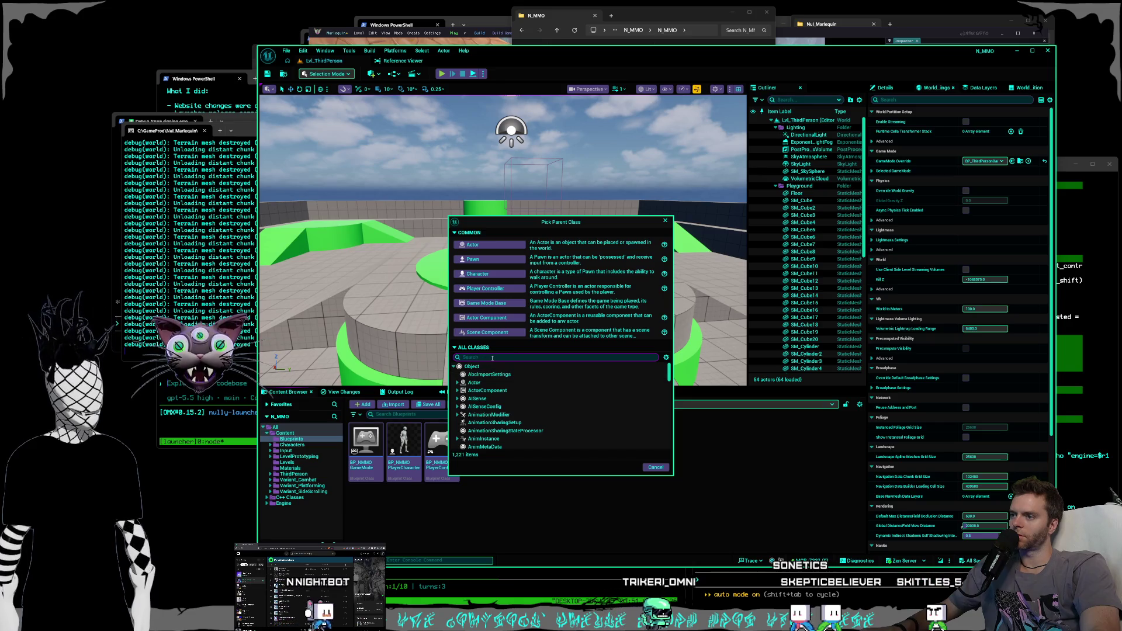
text(gamein)
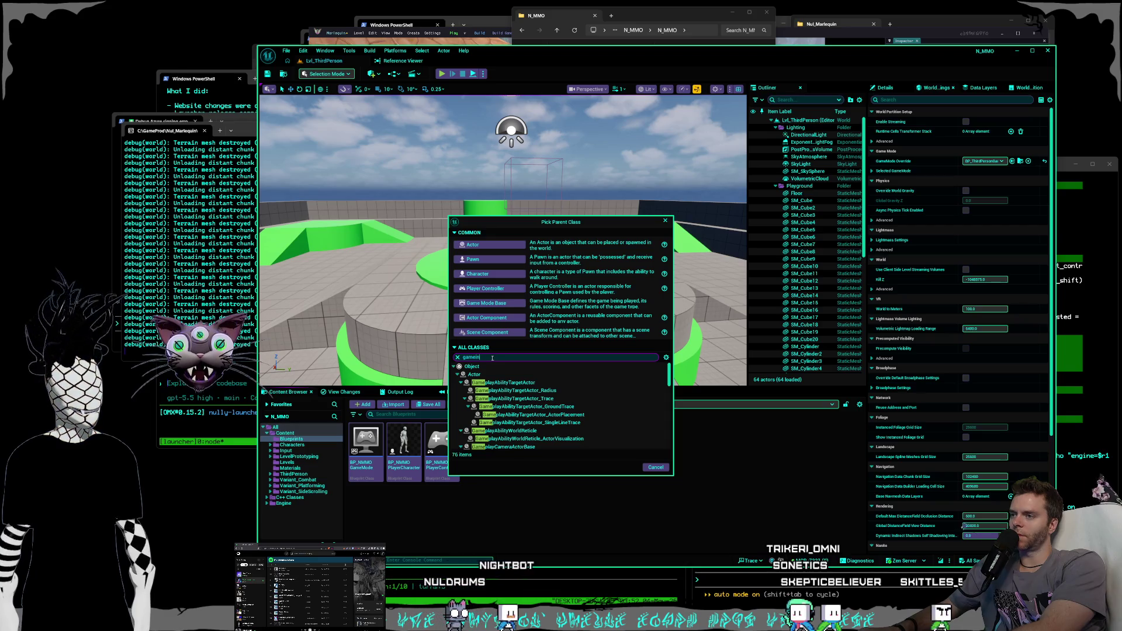
text(s)
click(561, 383)
click(625, 419)
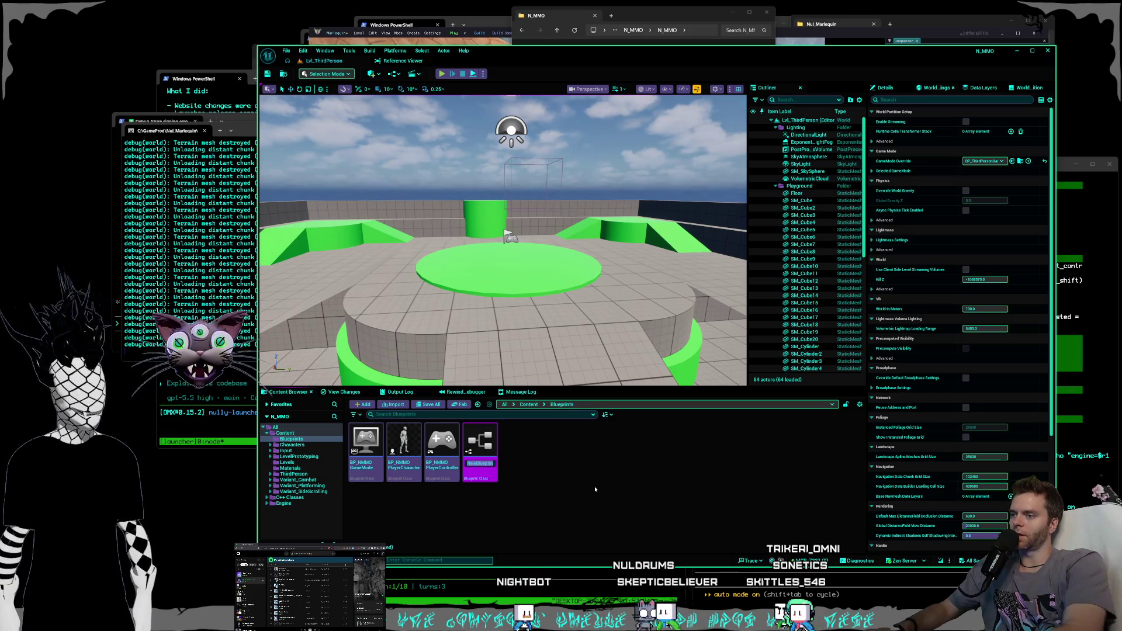
text(BP_NM)
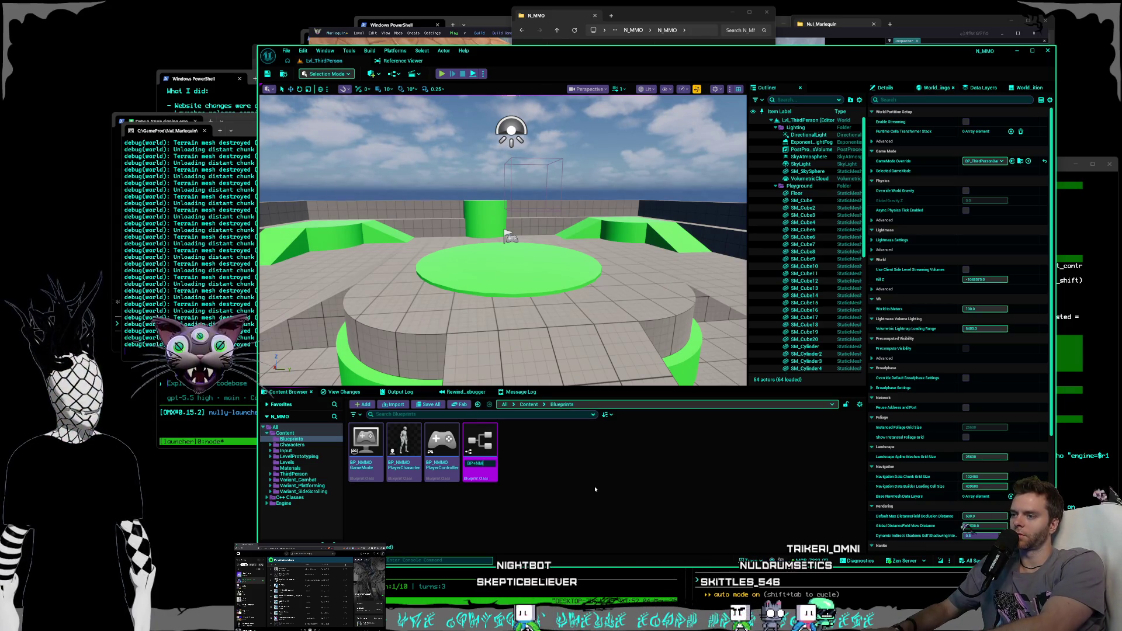
key(BackSpace)
key(BackSpace)
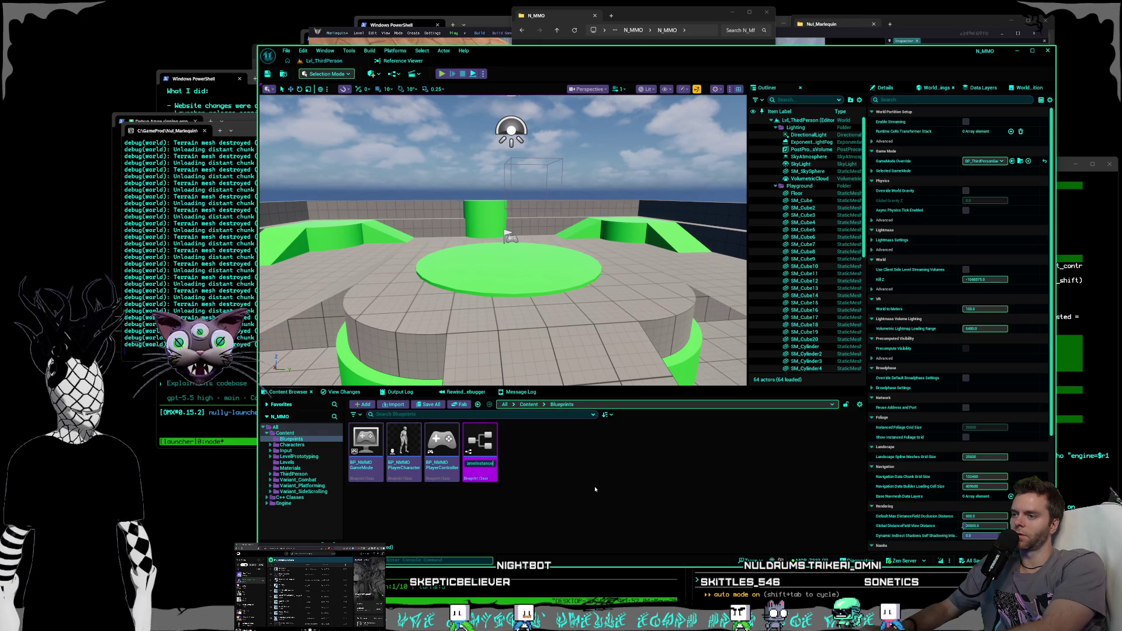
key(Return)
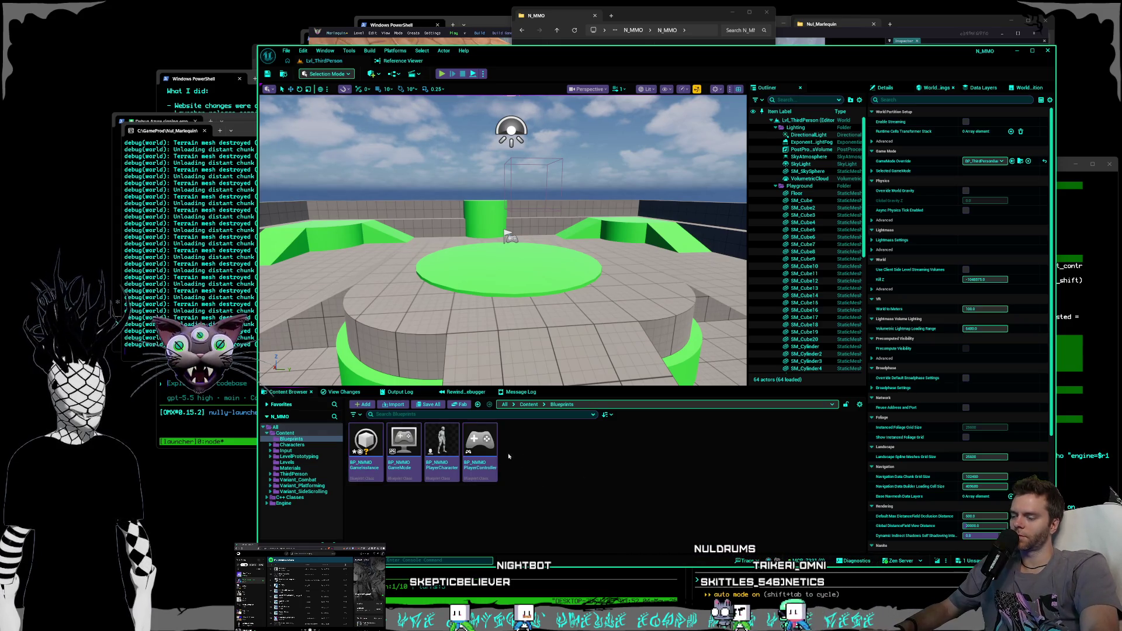
- Compile BP_NMMOGameInstance, dock its window, and open BP_NMMOGameMode
double_click(363, 449)
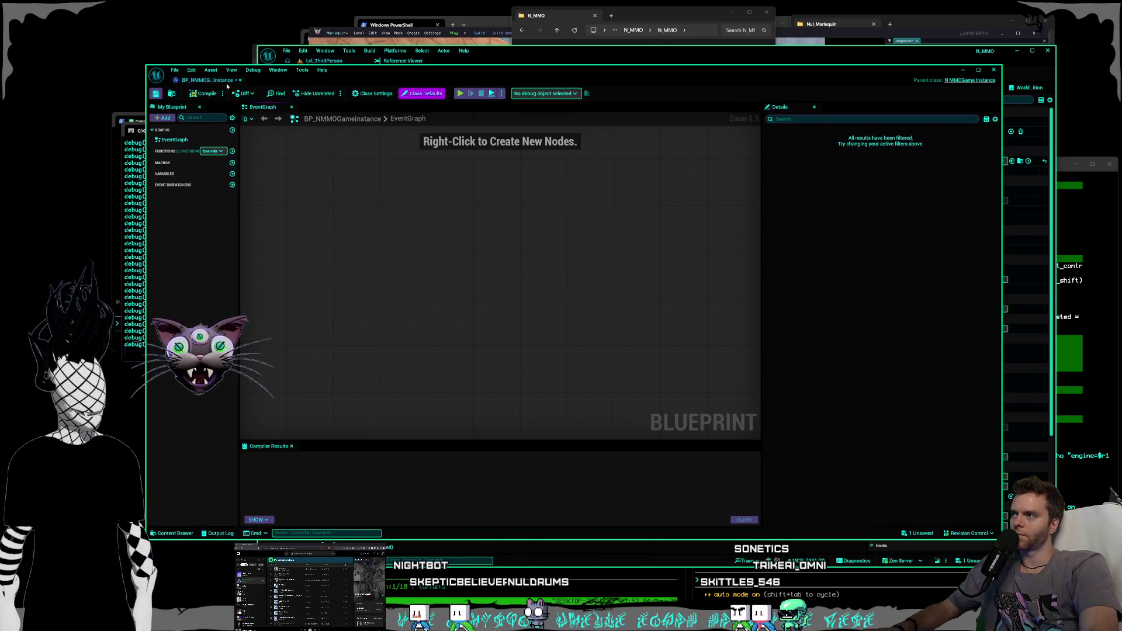
click(198, 95)
drag(208, 80, 458, 61)
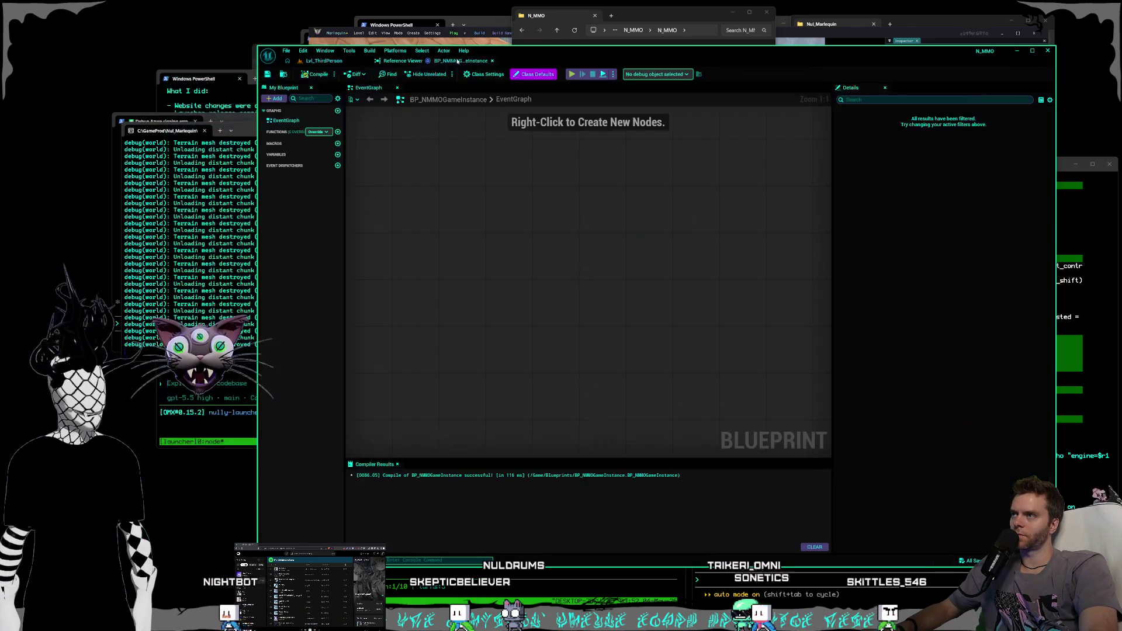
click(324, 61)
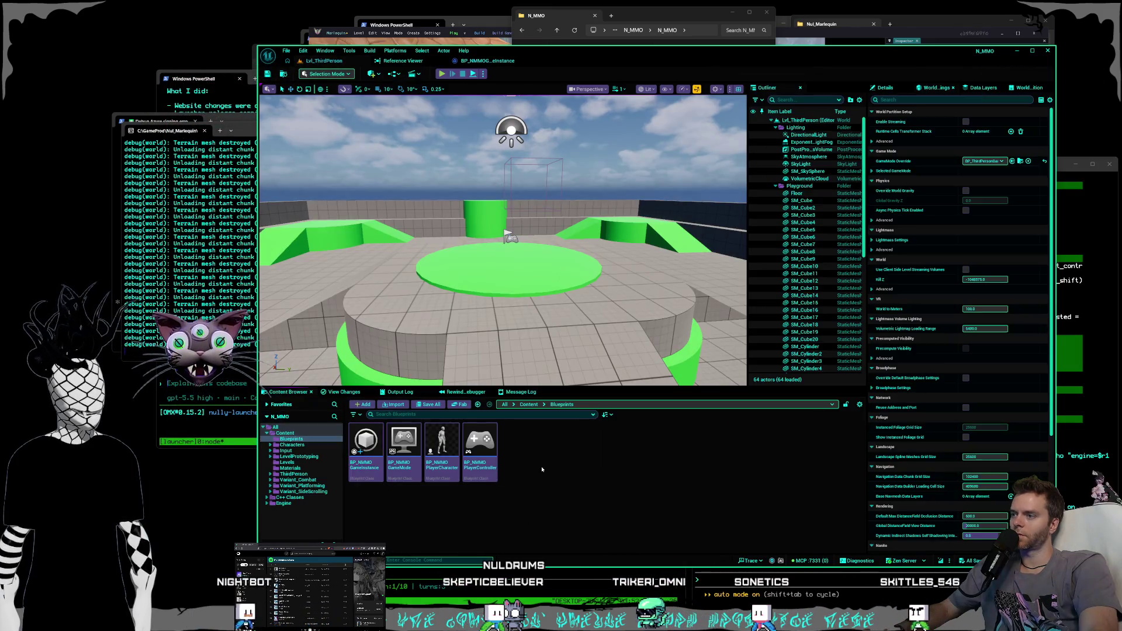
double_click(404, 447)
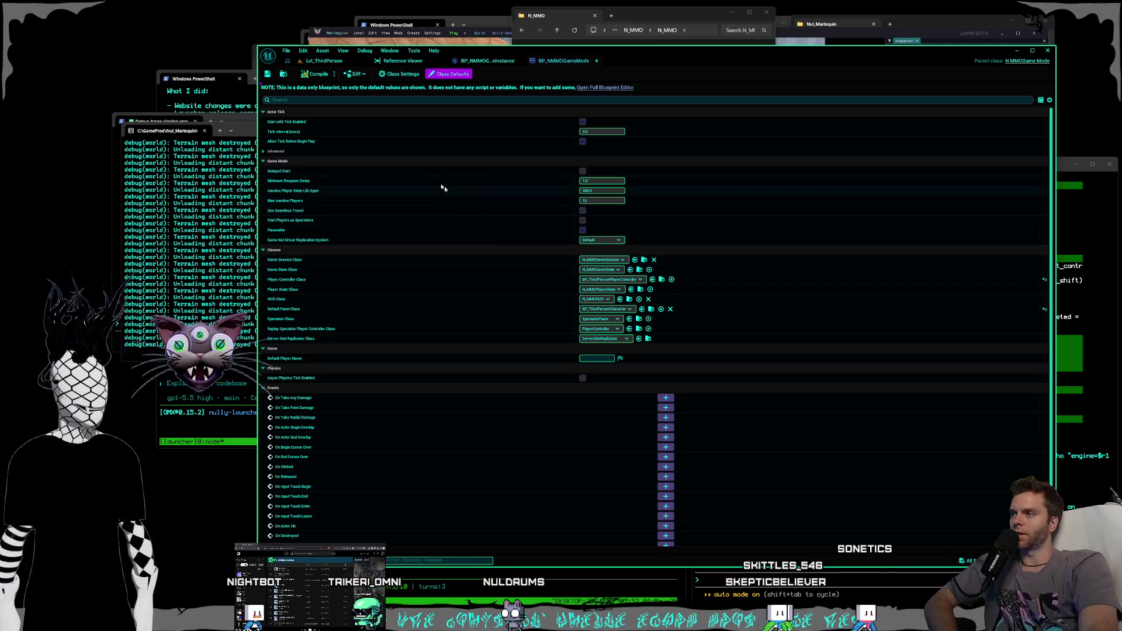
- Create BP_NMMOGameState with parent class N_MMOGameState in Blueprints and open it
click(308, 60)
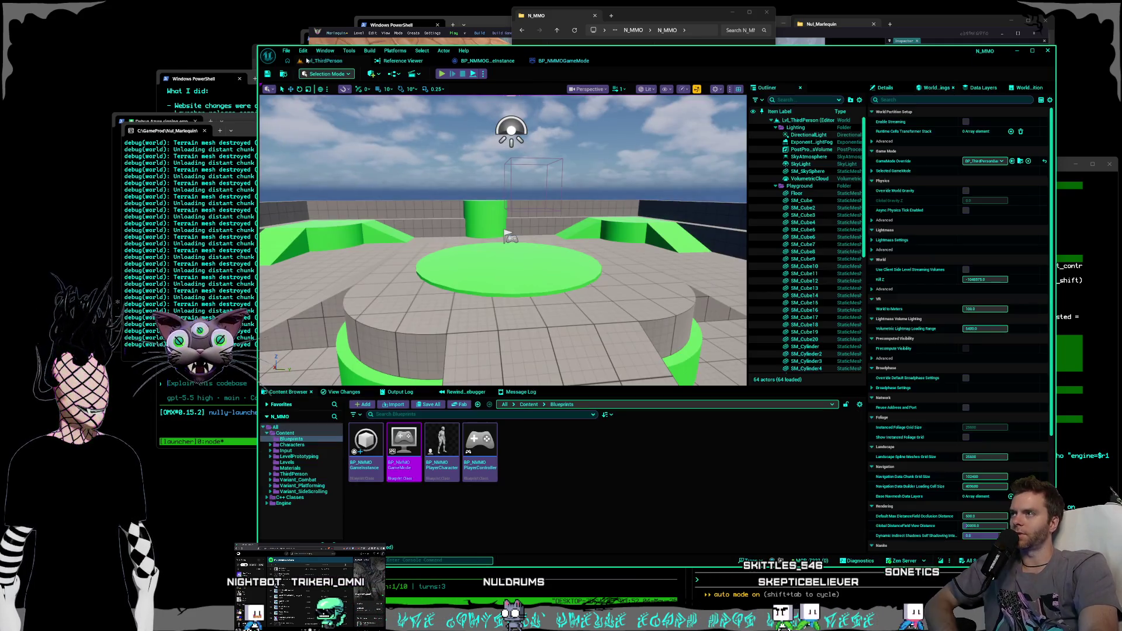
right_click(542, 450)
click(550, 218)
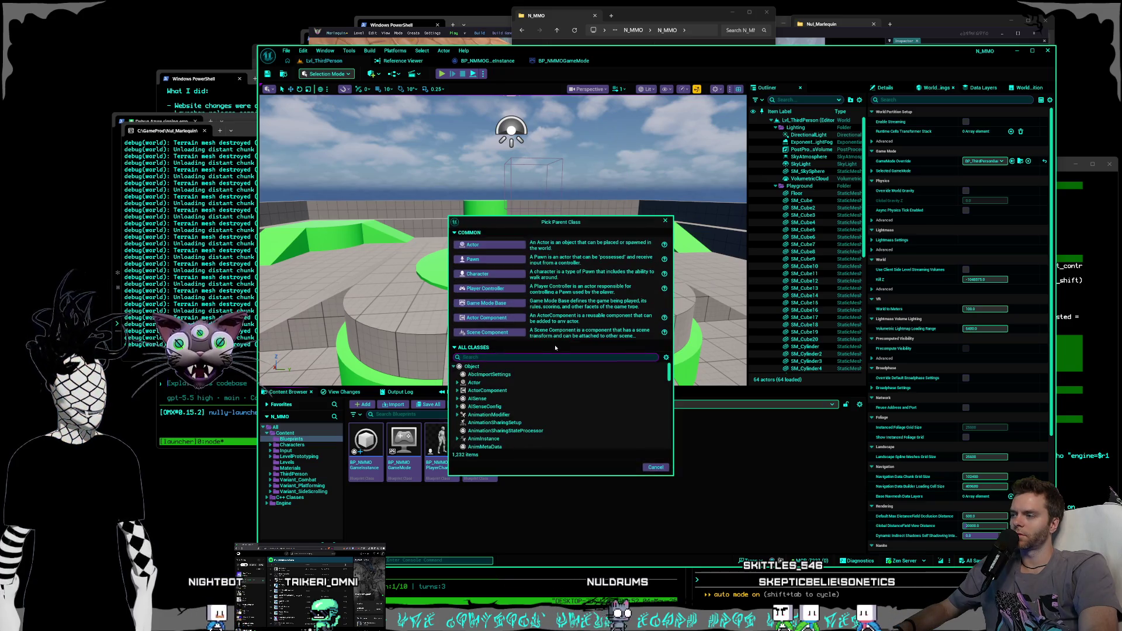
text(gamestate)
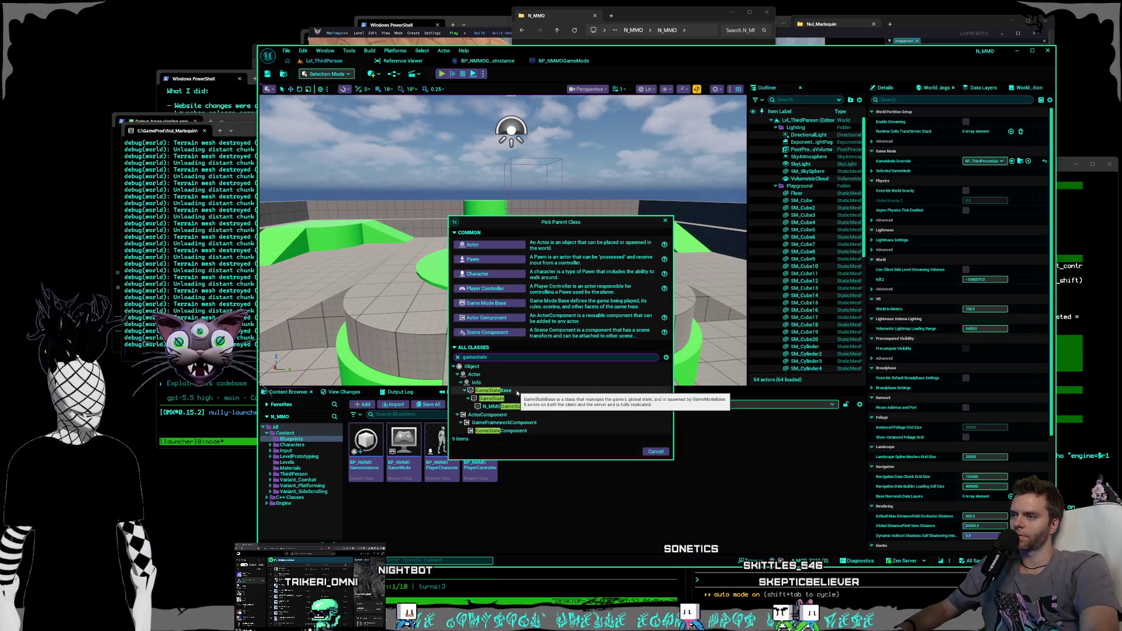
click(520, 406)
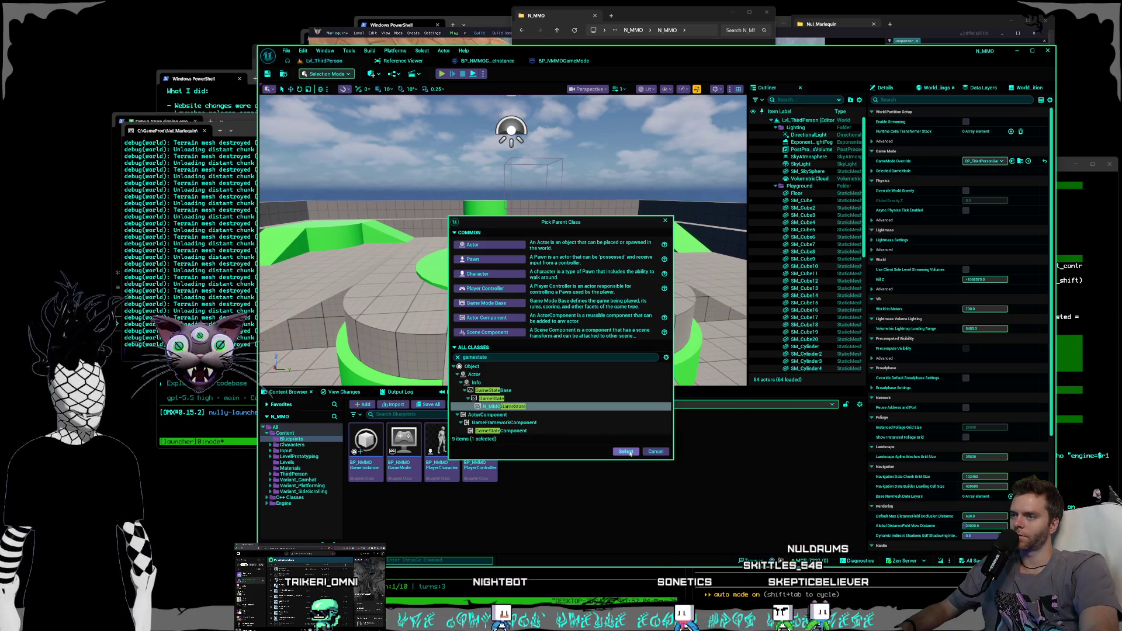
click(622, 451)
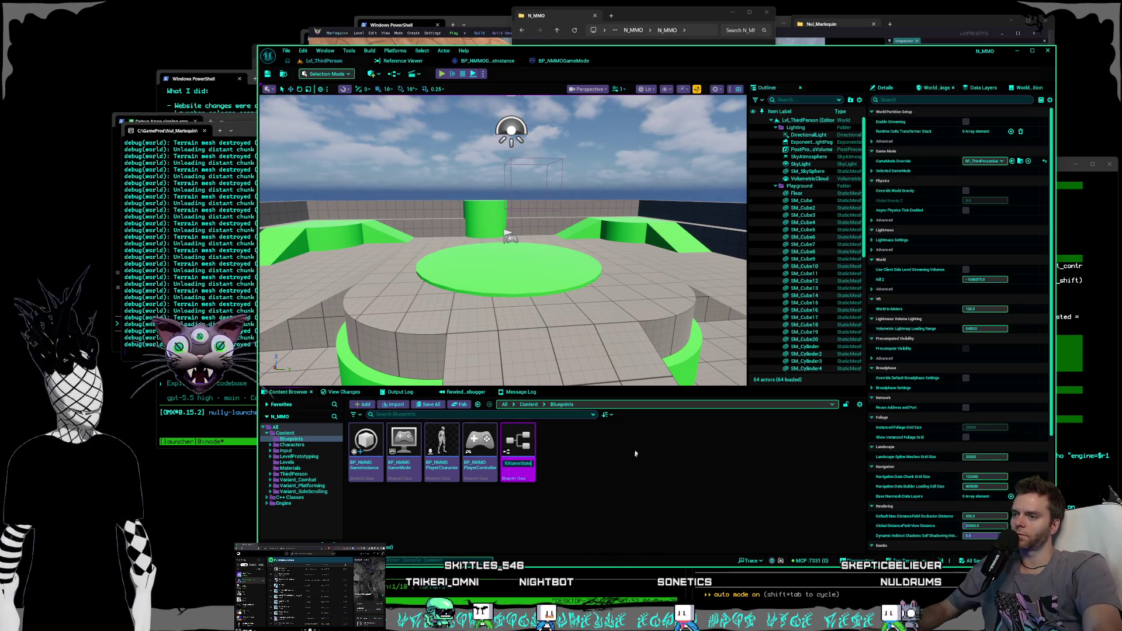
key(Return)
double_click(441, 447)
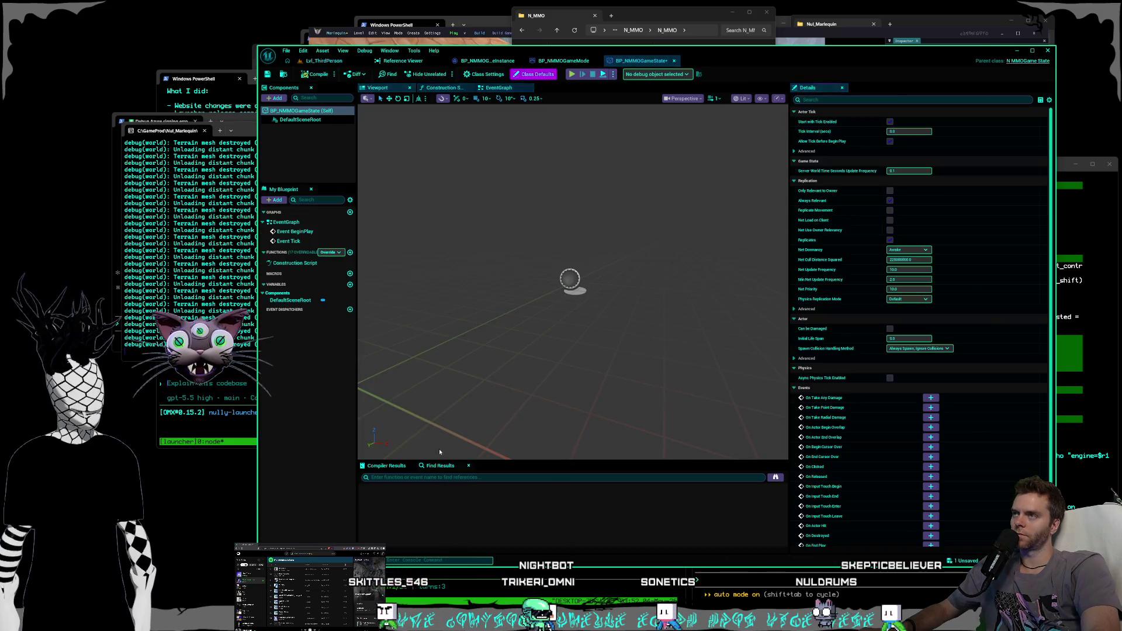
- Save BP_NMMOGameState and set GameMode's Game State Class and Player Controller Class to the BP_NMMO versions
click(267, 74)
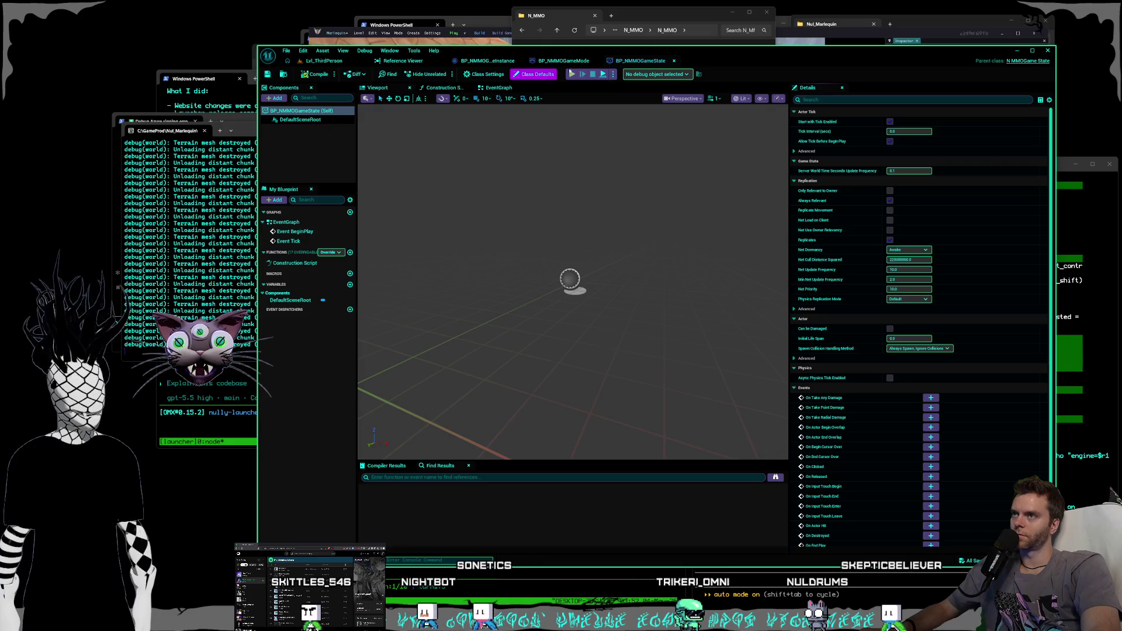
click(565, 61)
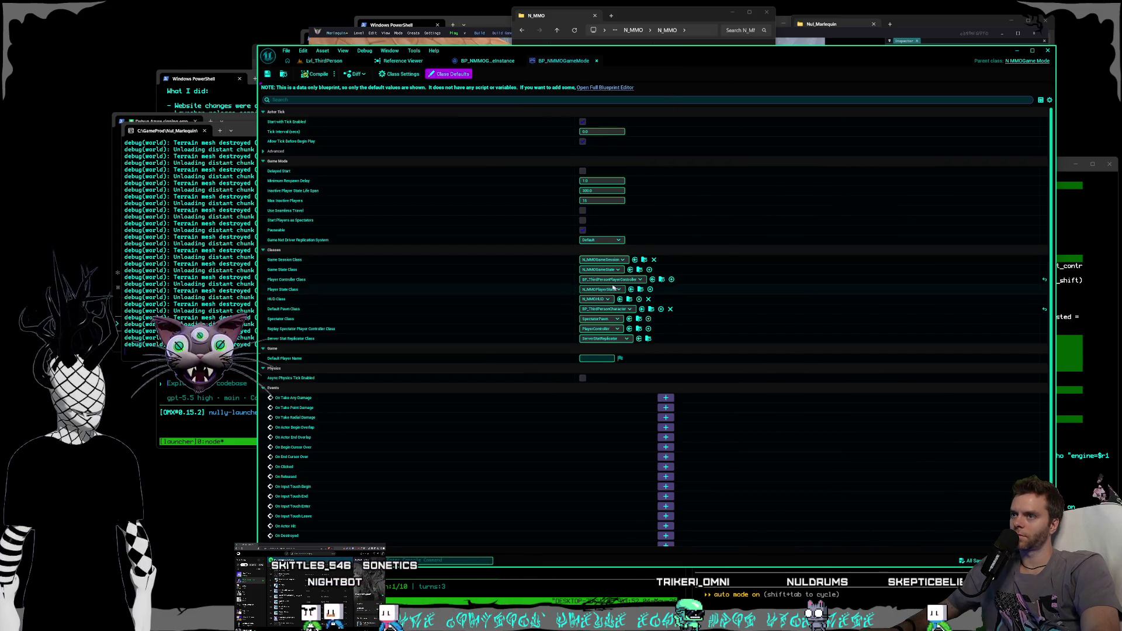
click(611, 270)
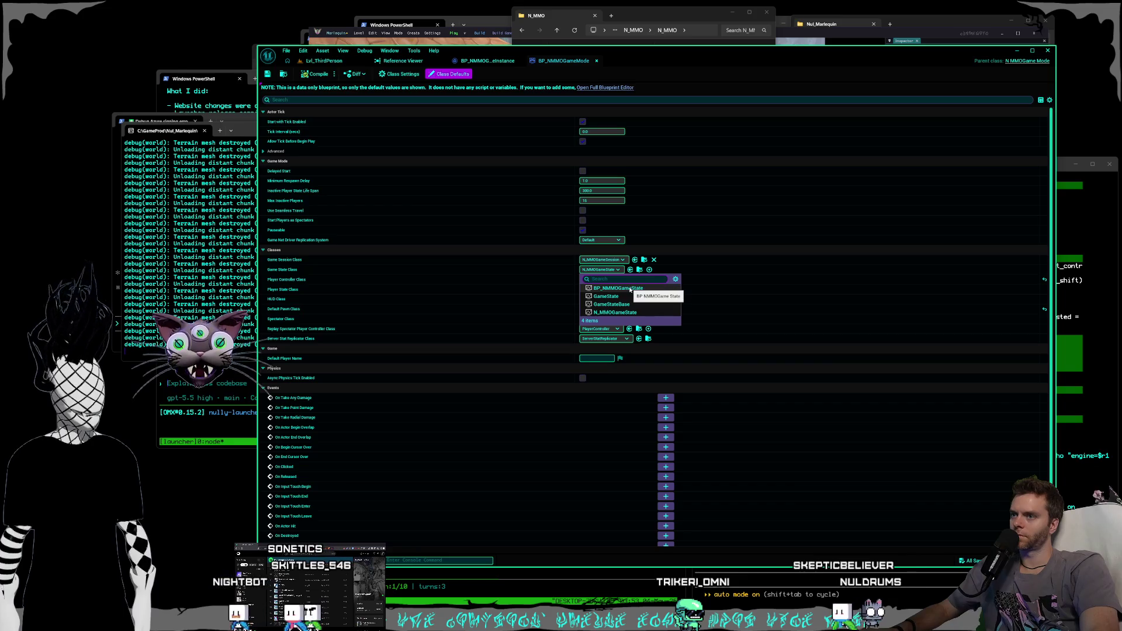
click(618, 288)
click(598, 260)
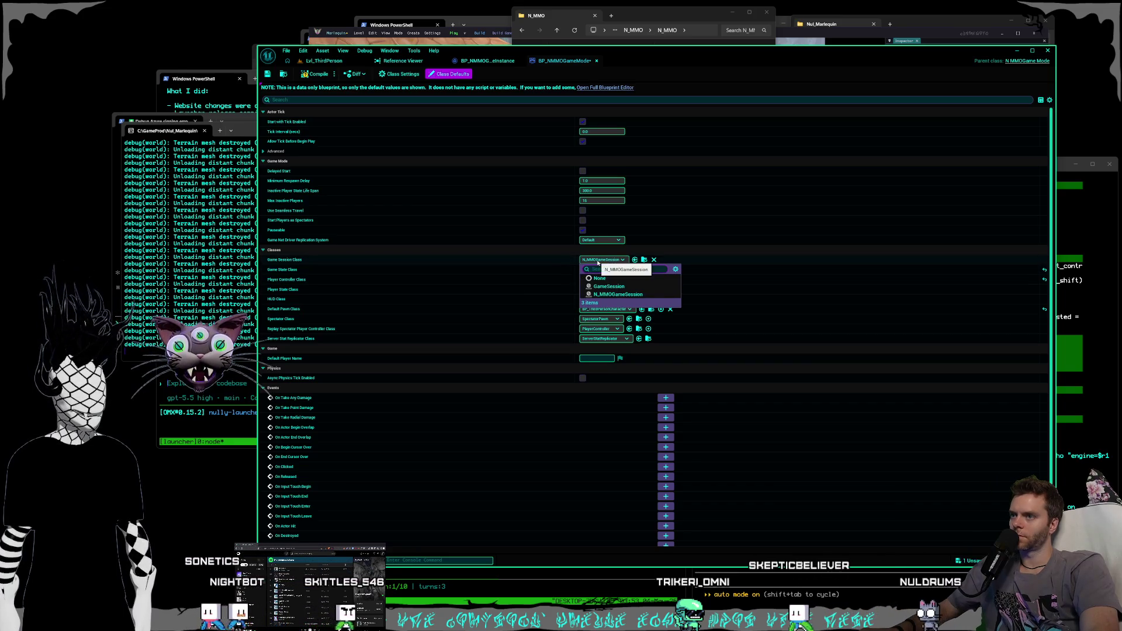
click(549, 275)
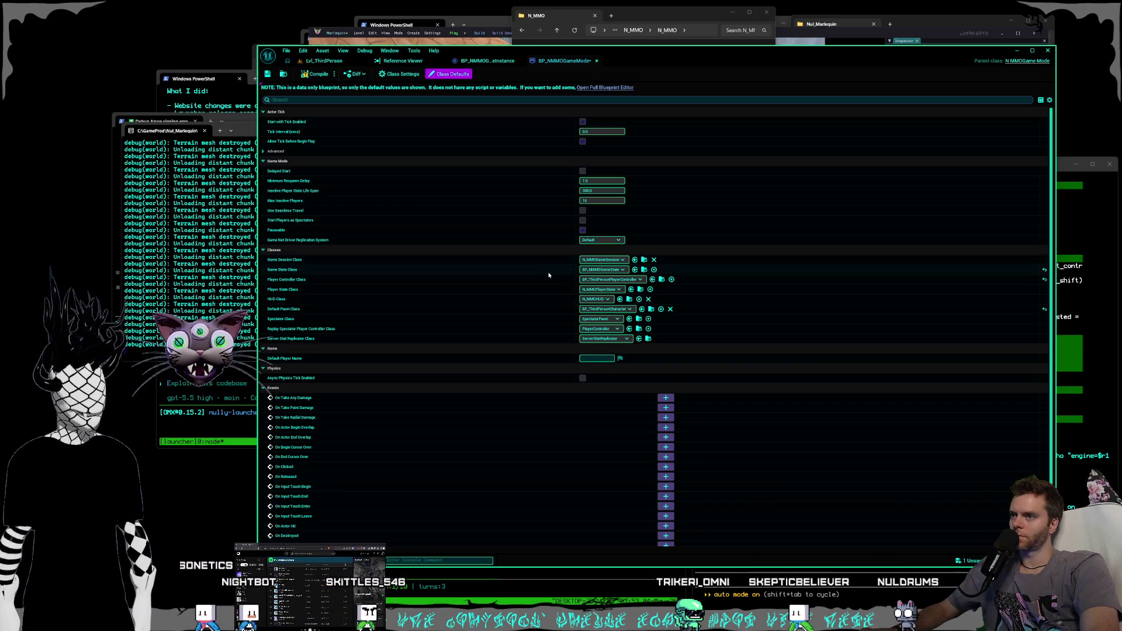
click(625, 280)
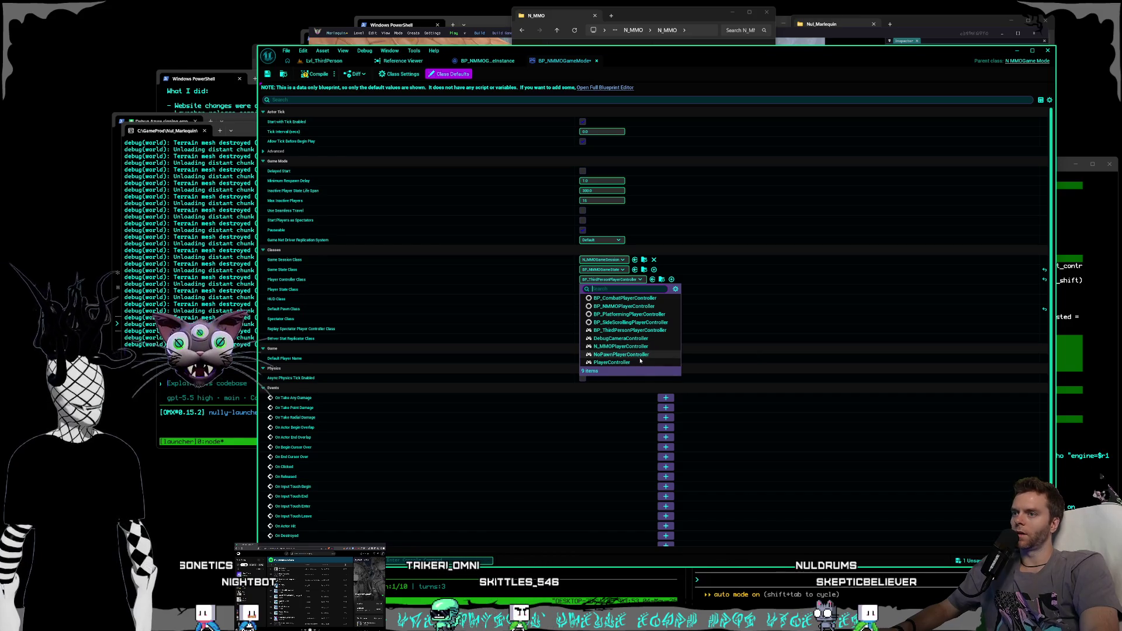
click(639, 307)
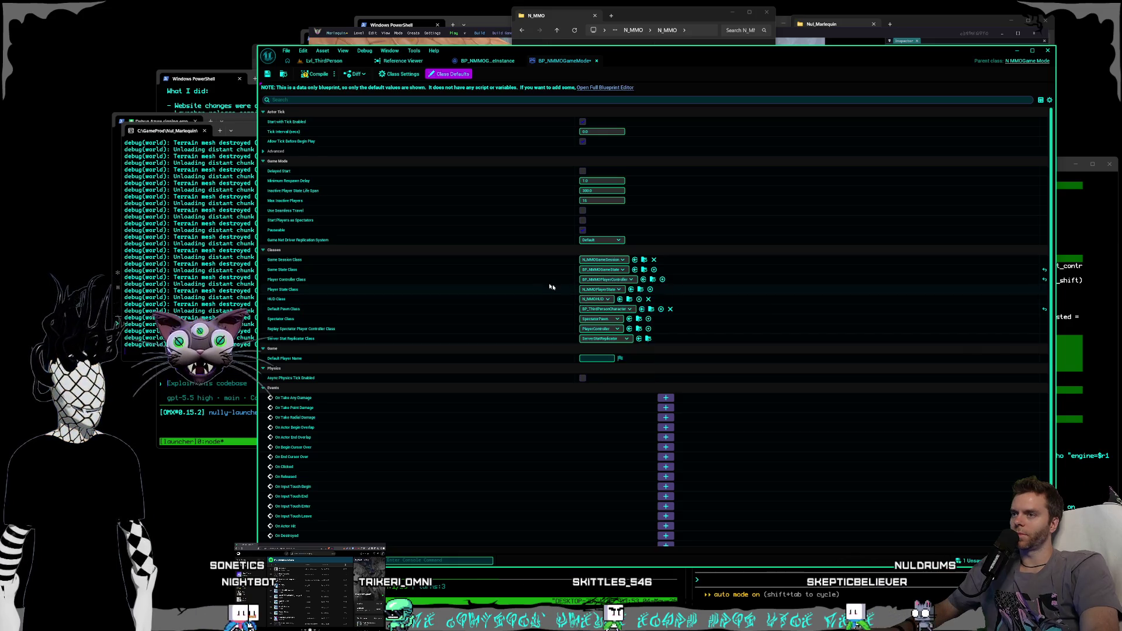
- Return to Lvl_ThirdPerson and browse the Levels, Blueprints and Content root folders
click(323, 60)
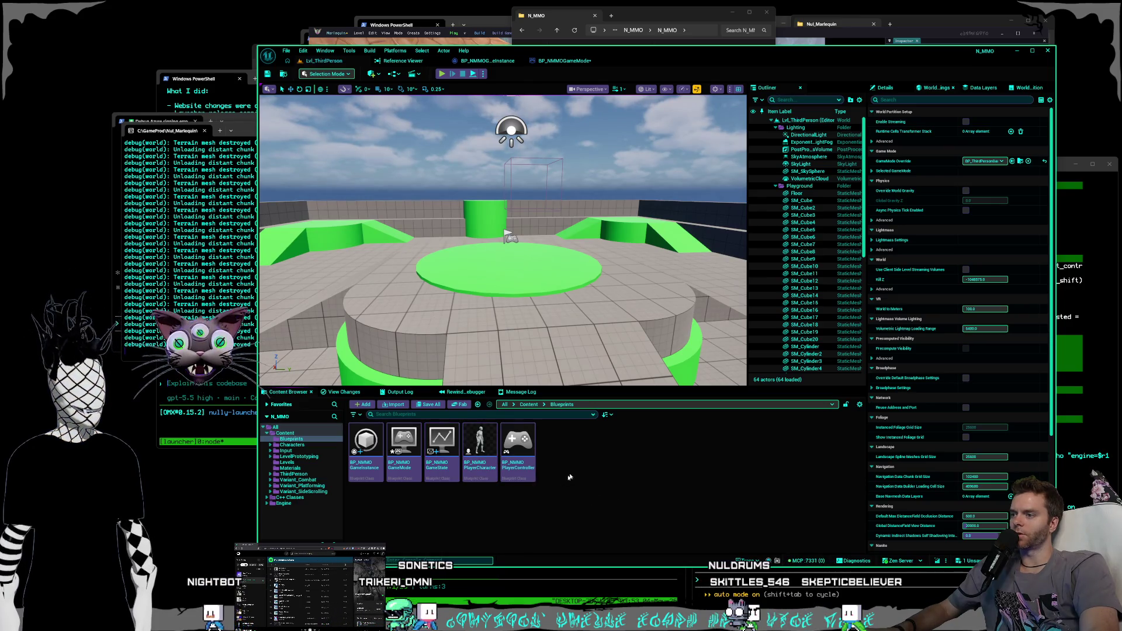
click(286, 463)
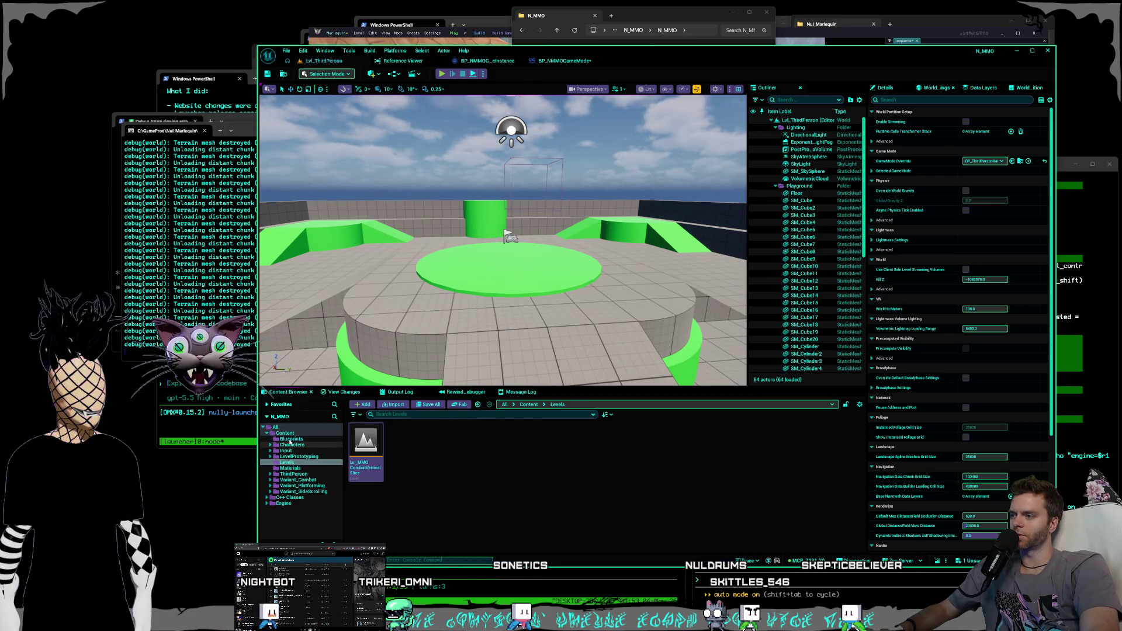
click(288, 434)
click(293, 474)
click(295, 480)
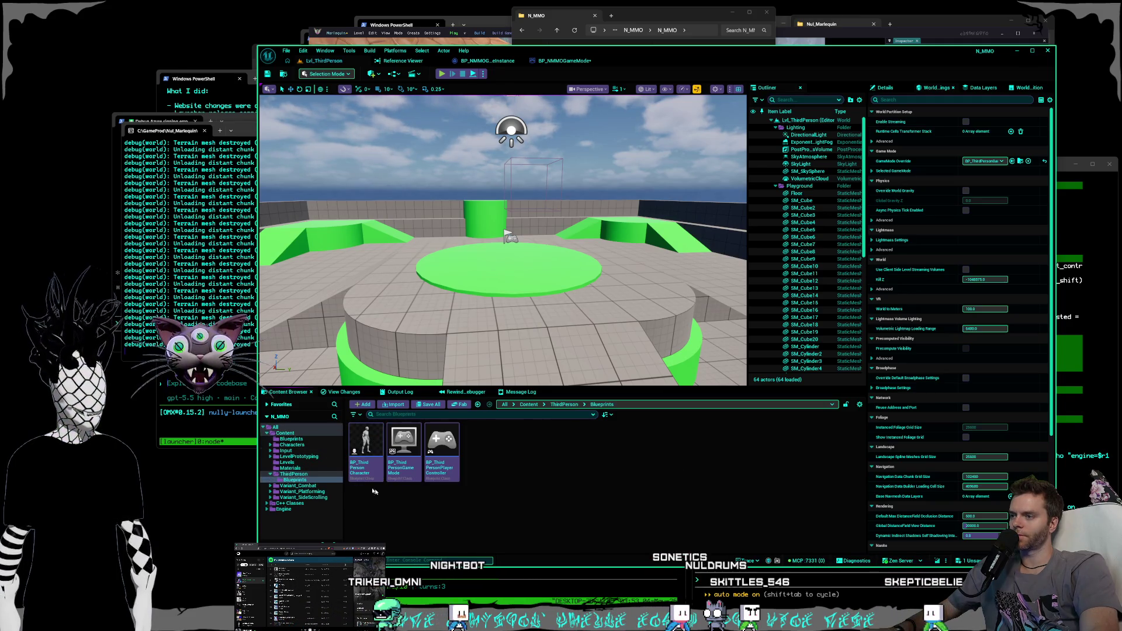
click(289, 438)
click(287, 434)
click(430, 413)
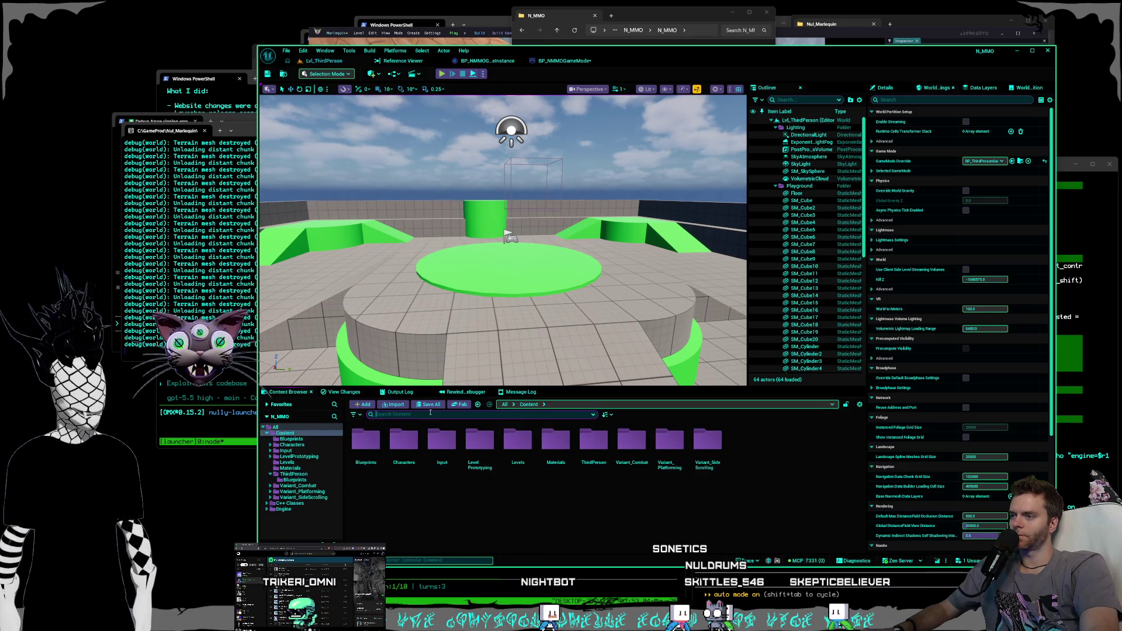
- Search the Content Browser for BP_NMMO and show the PlayerController blueprint in its folder
text(BP_)
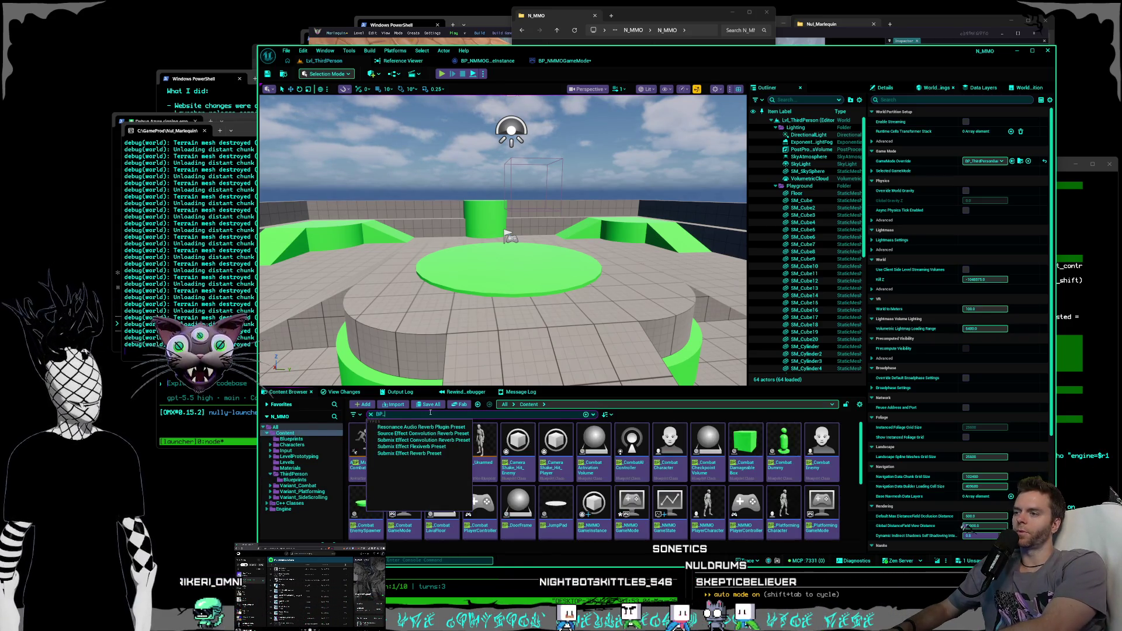
text(NMMO)
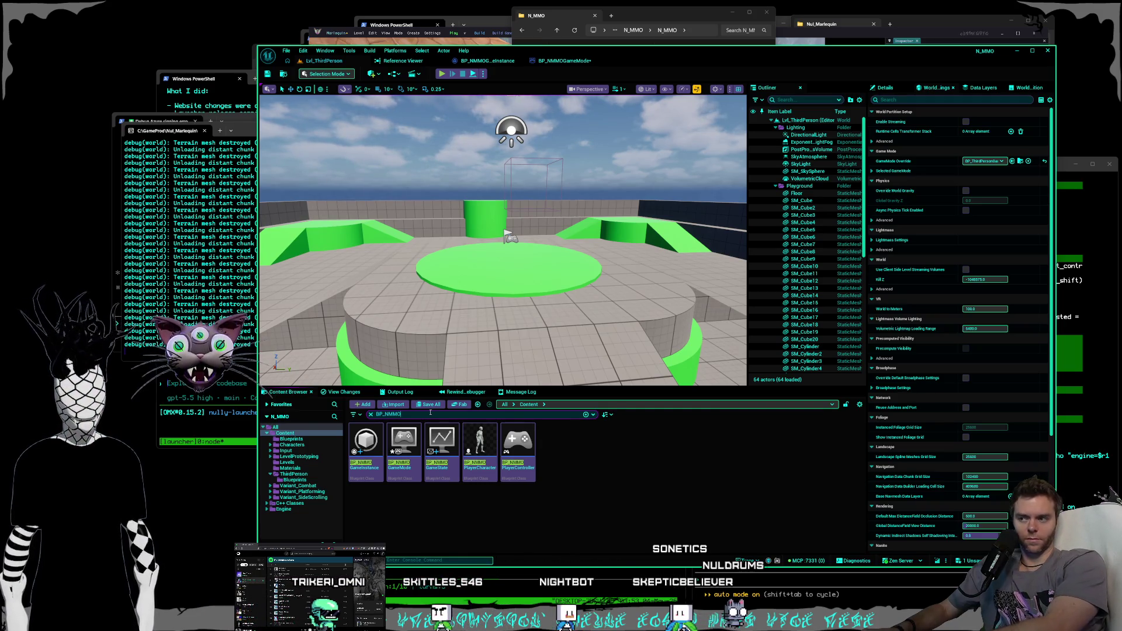
click(403, 444)
click(549, 457)
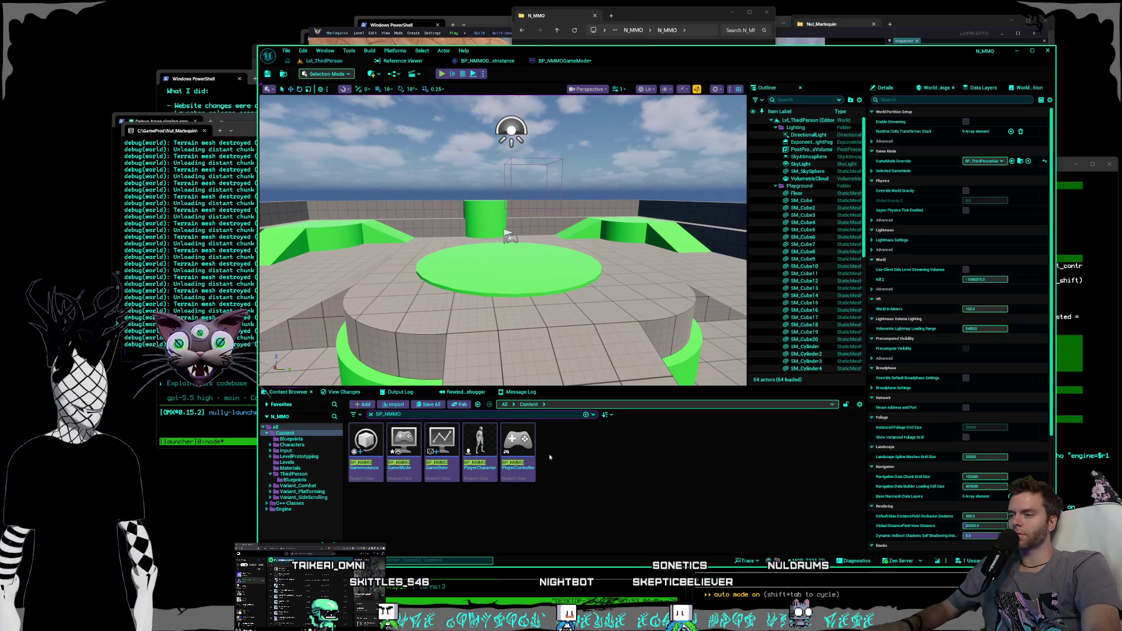
right_click(519, 450)
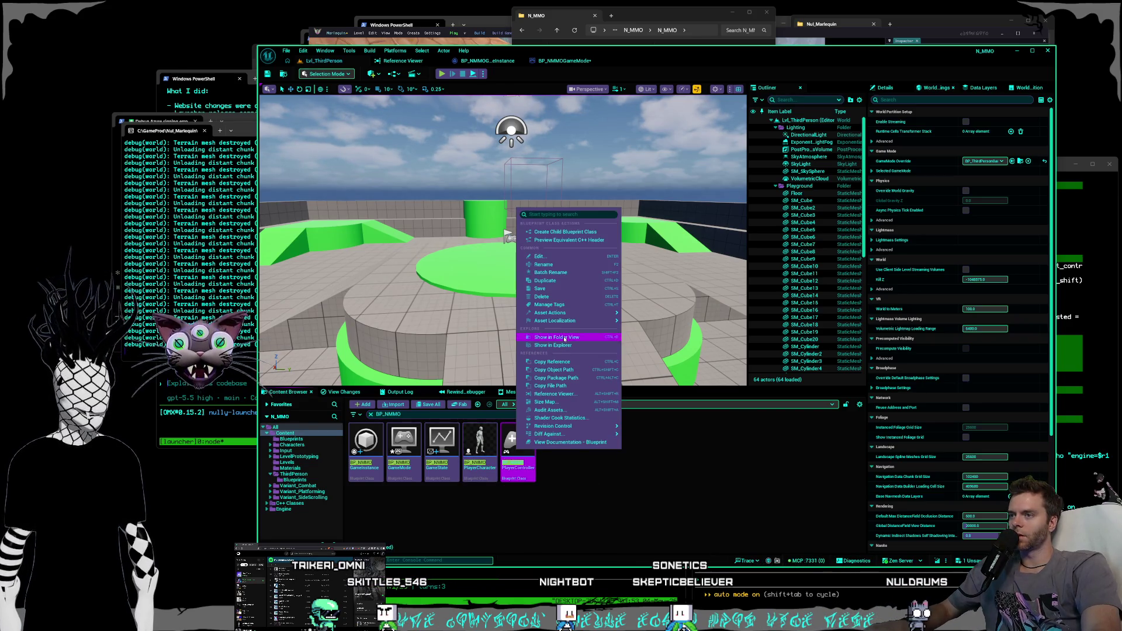
click(563, 338)
click(597, 473)
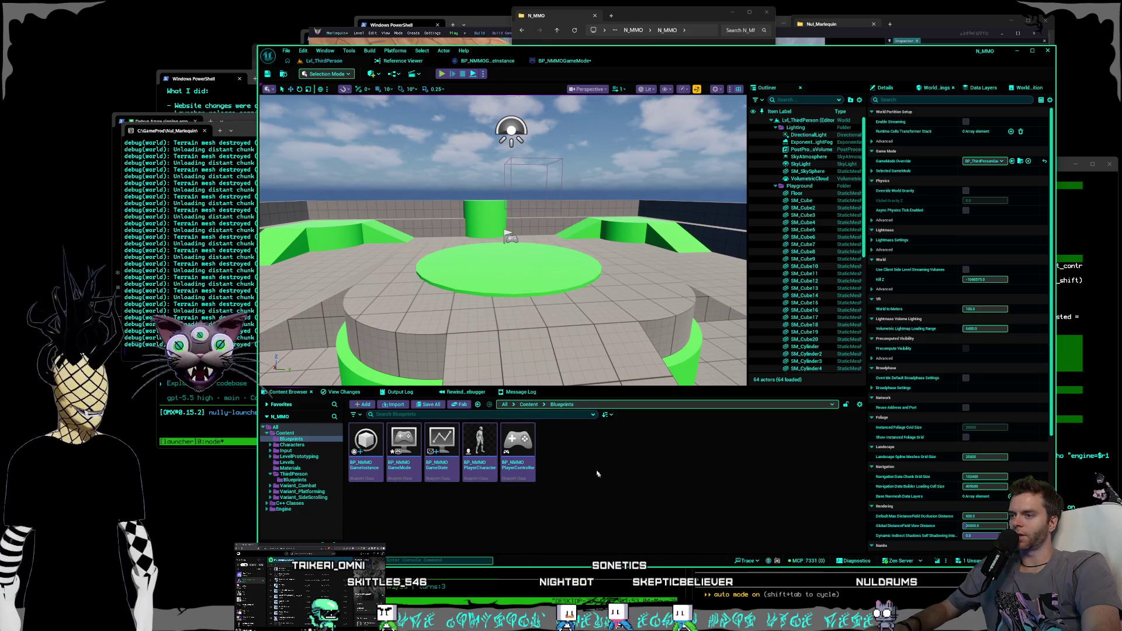
- Review the BP_NMMOGameMode and BP_NMMOPlayerController tabs, then open BP_NMMOPlayerCharacter from the level editor
click(553, 62)
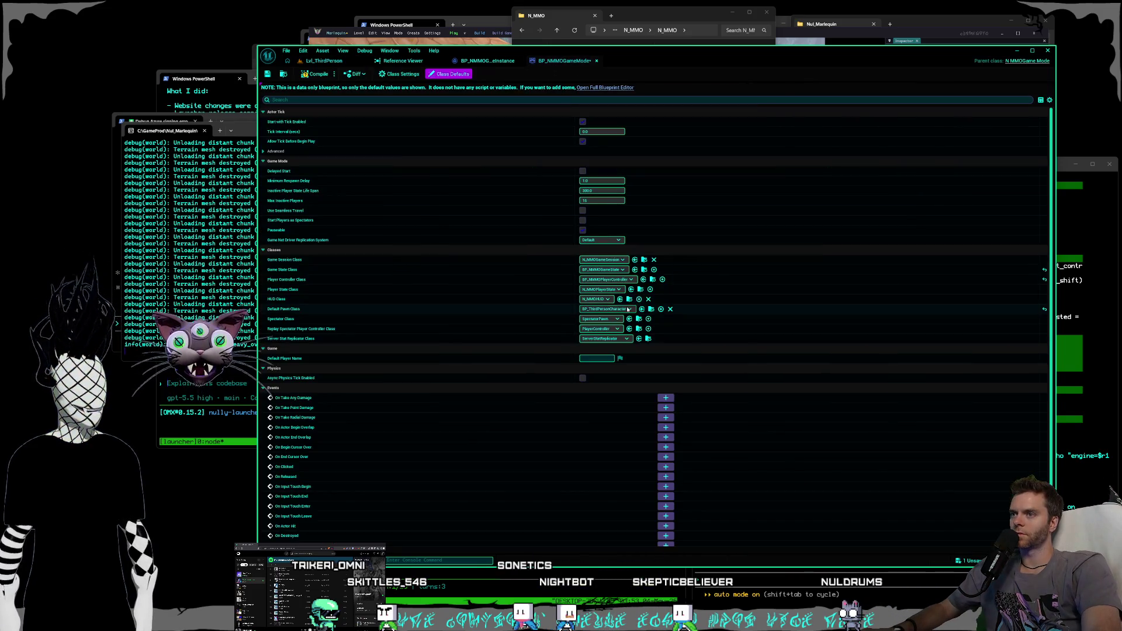
click(324, 61)
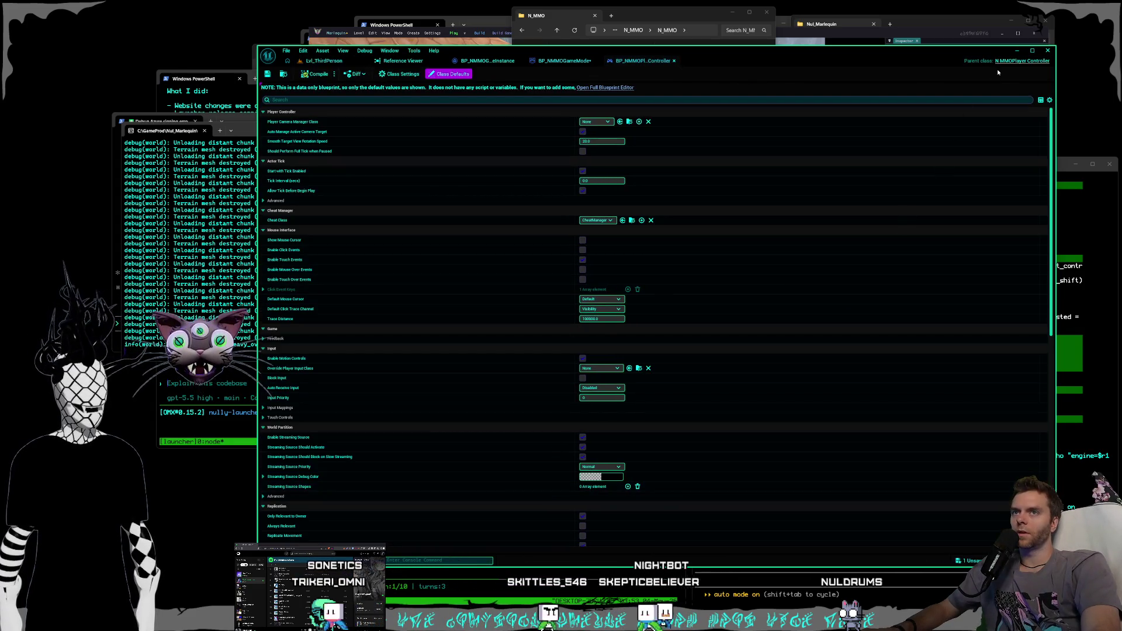
key(ctrl+Tab)
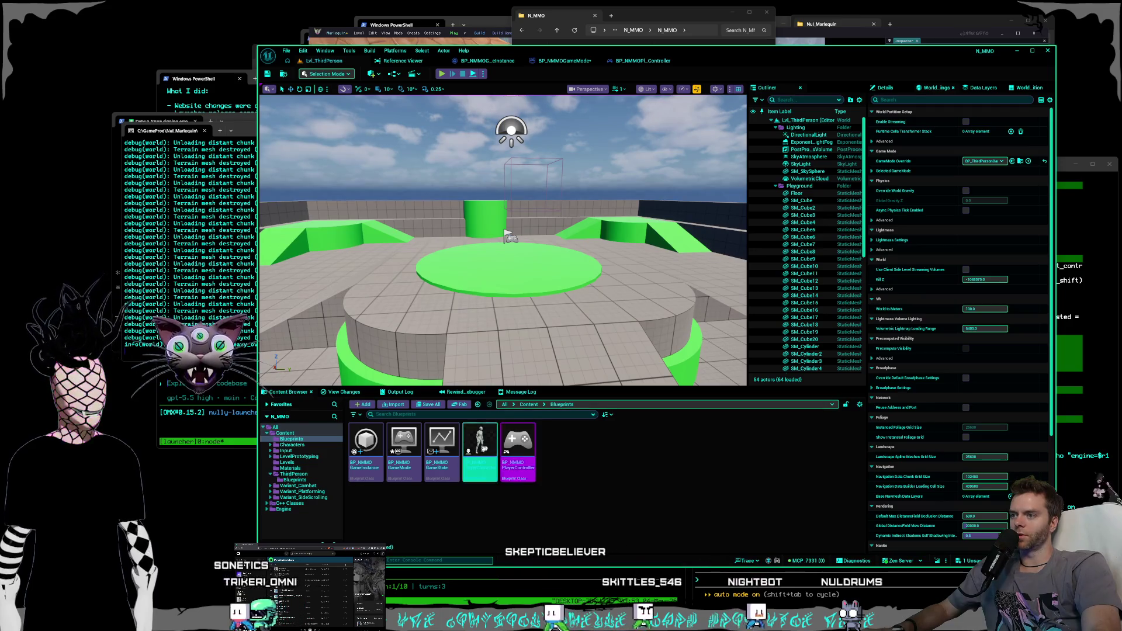
double_click(479, 444)
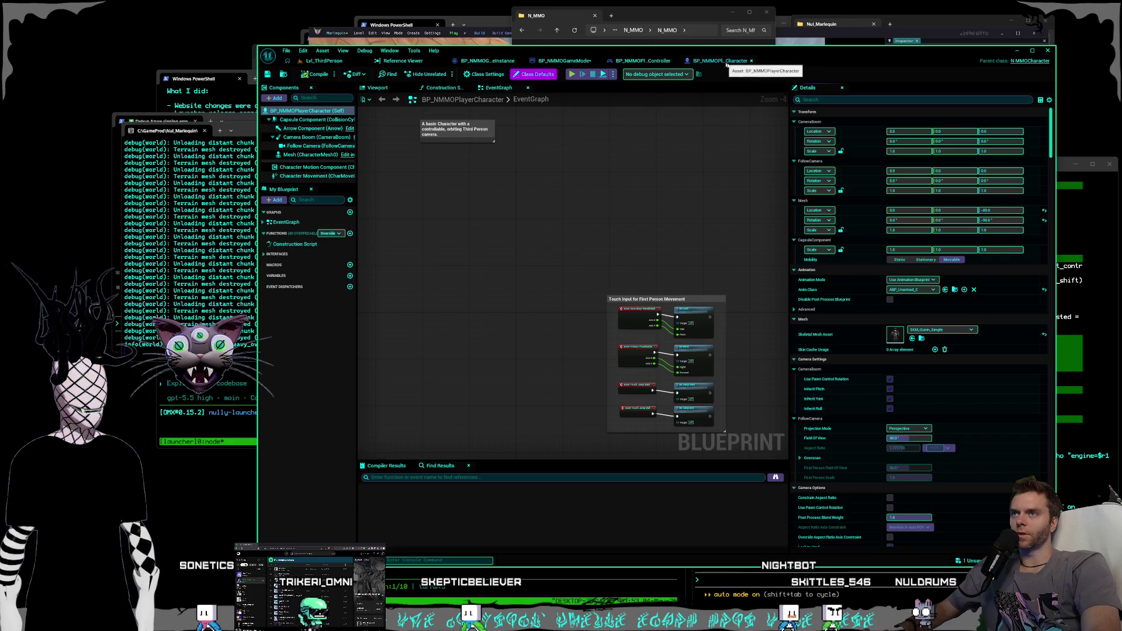
- In Class Settings, change BP_NMMOPlayerCharacter's parent class to N_MMOPlayerCharacter
click(483, 74)
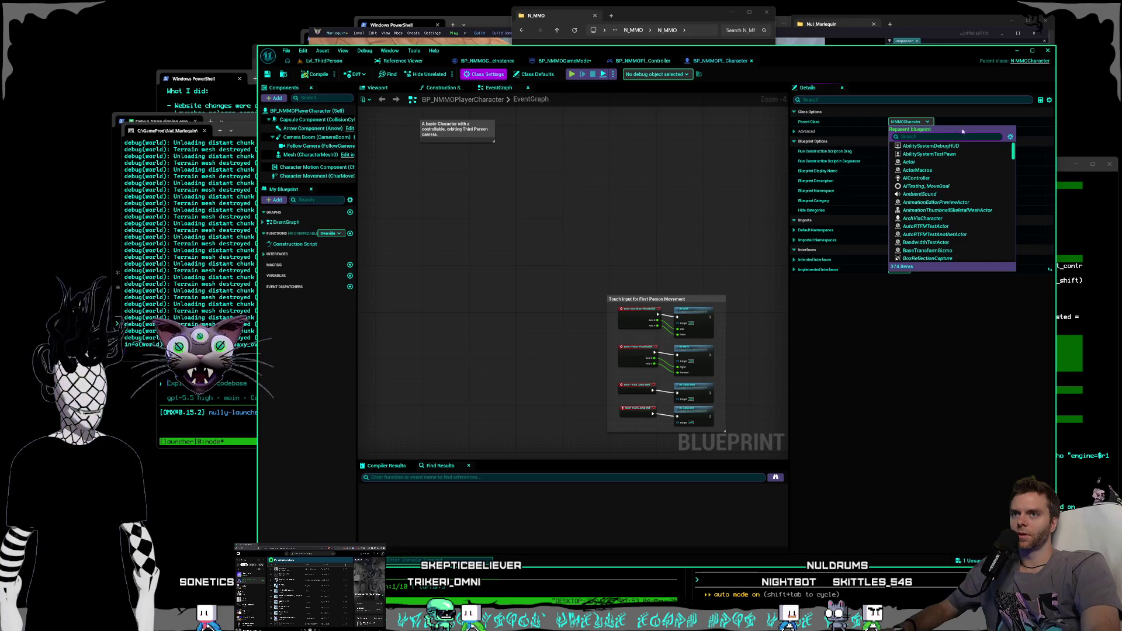
text(nmmo)
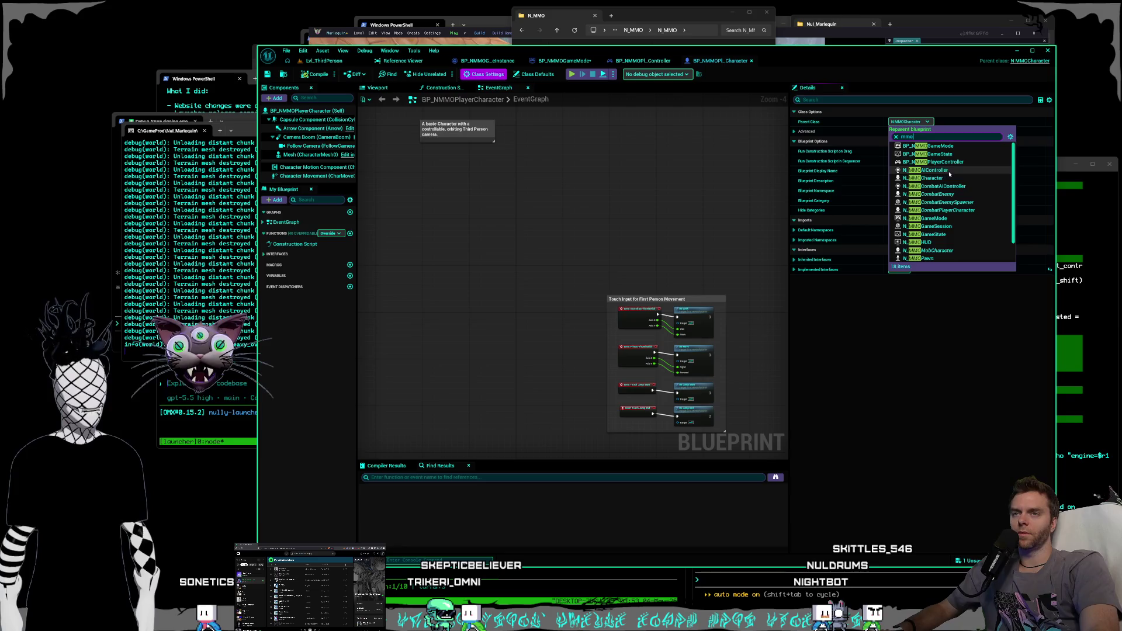
scroll(953, 222, down, 2)
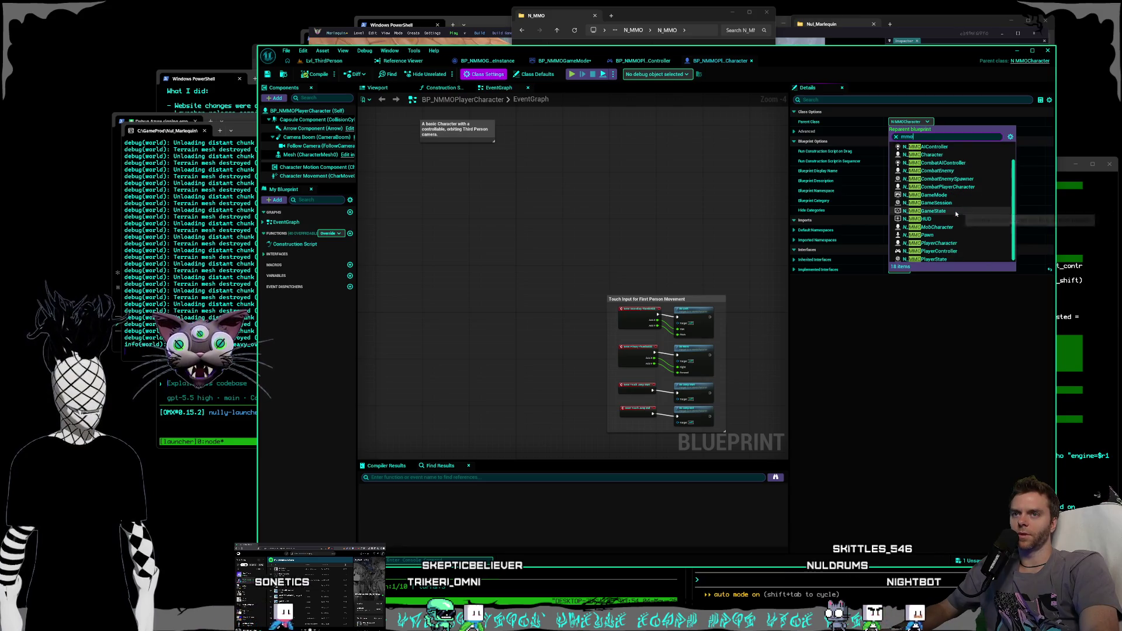
click(956, 243)
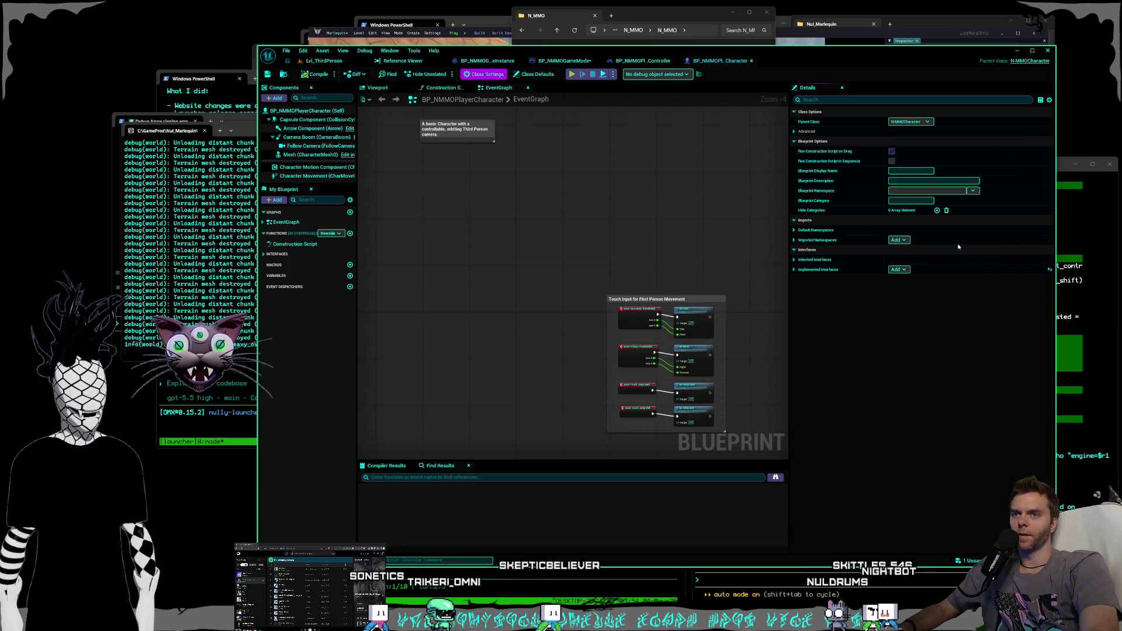
- Compile the character blueprint, save it with checkout, and close its editor tab
click(318, 74)
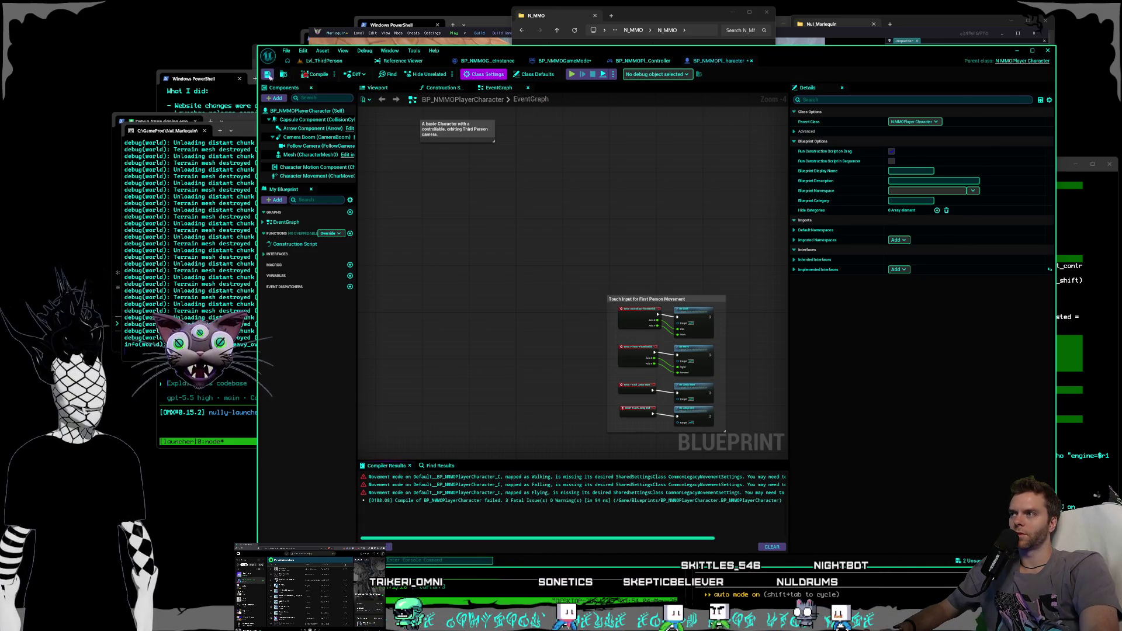
key(ctrl+shift+s)
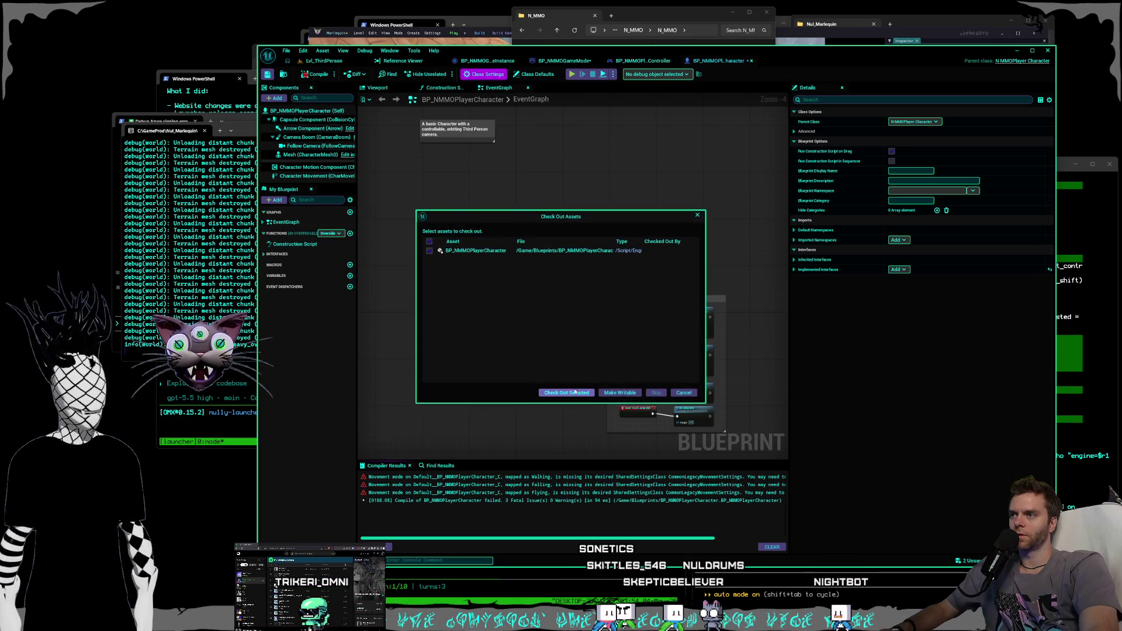
key(Return)
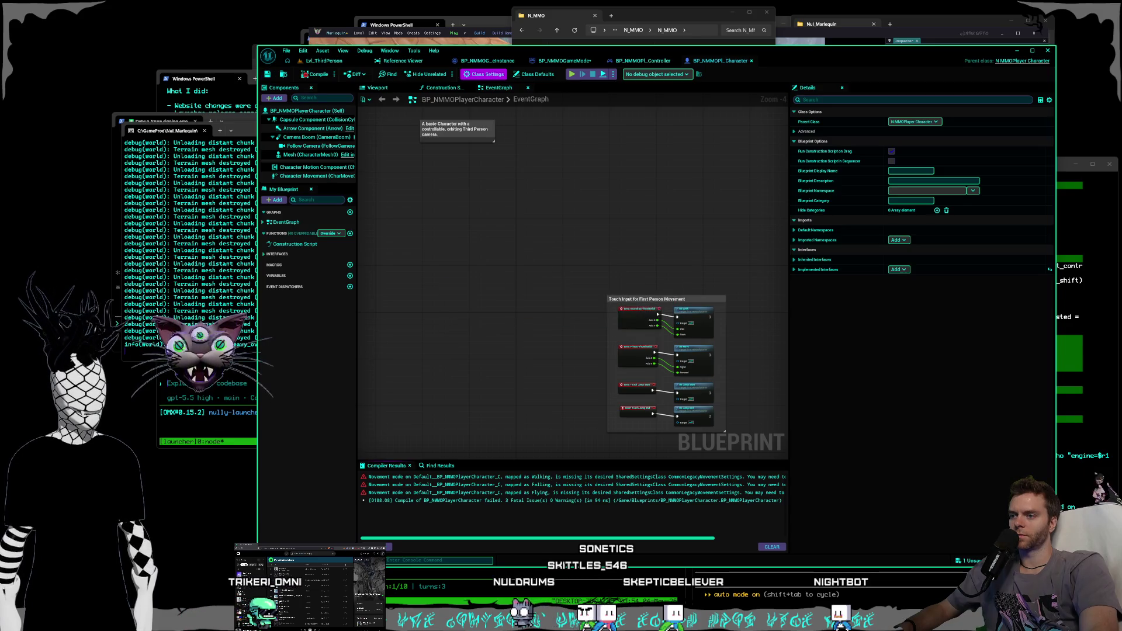
key(f)
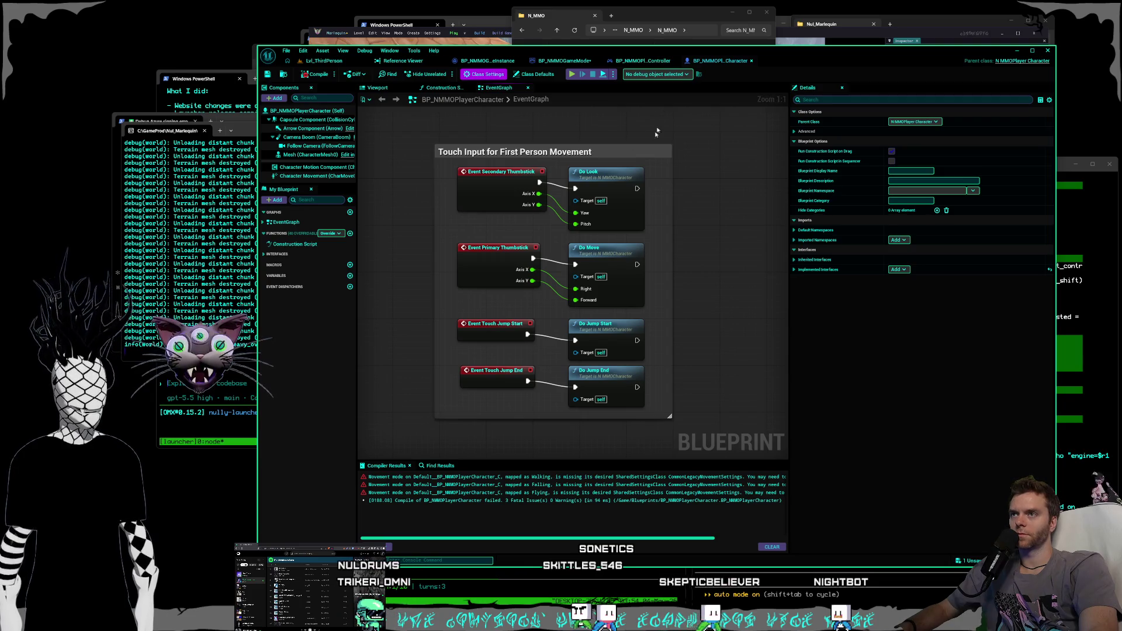
click(752, 61)
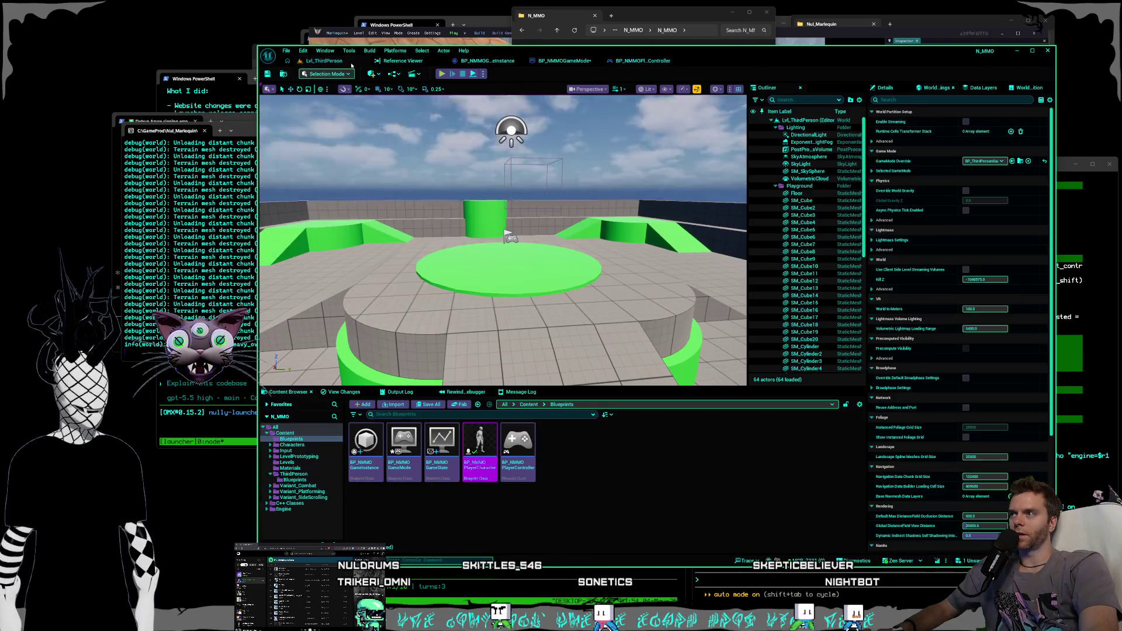
- Start a rename on BP_NMMOPlayerCharacter and commit it without changing the name
right_click(485, 471)
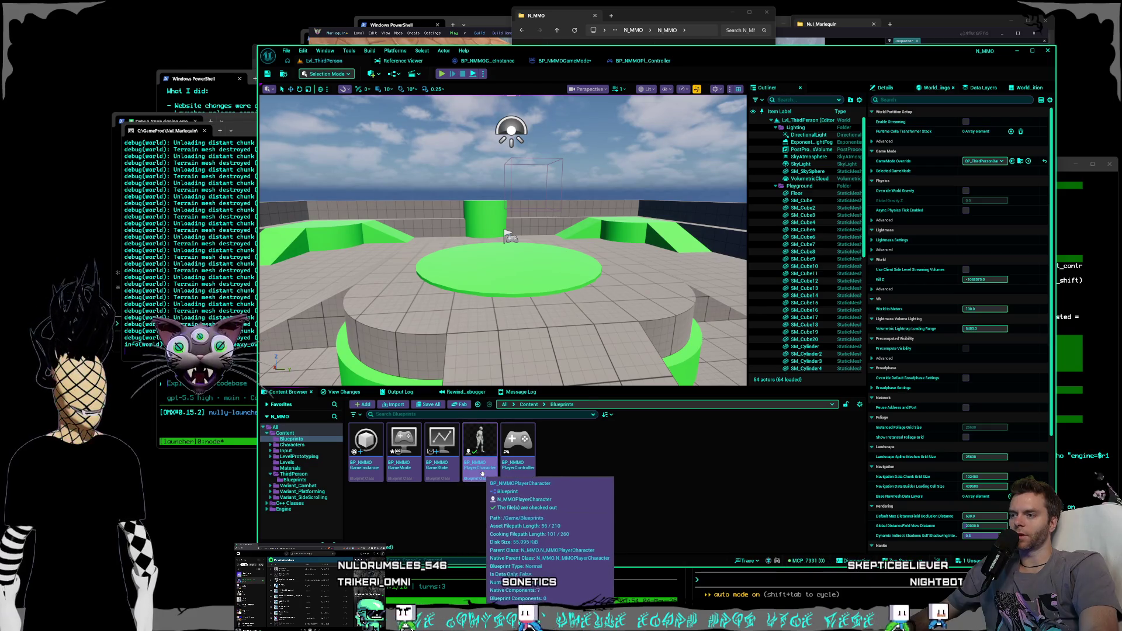
click(508, 483)
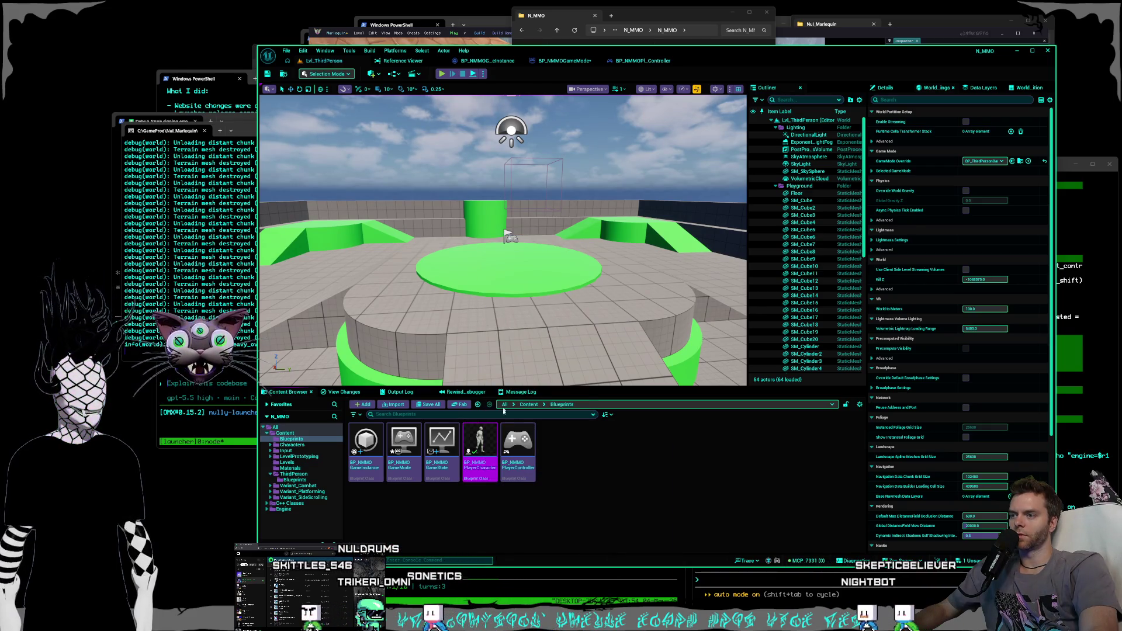
key(Escape)
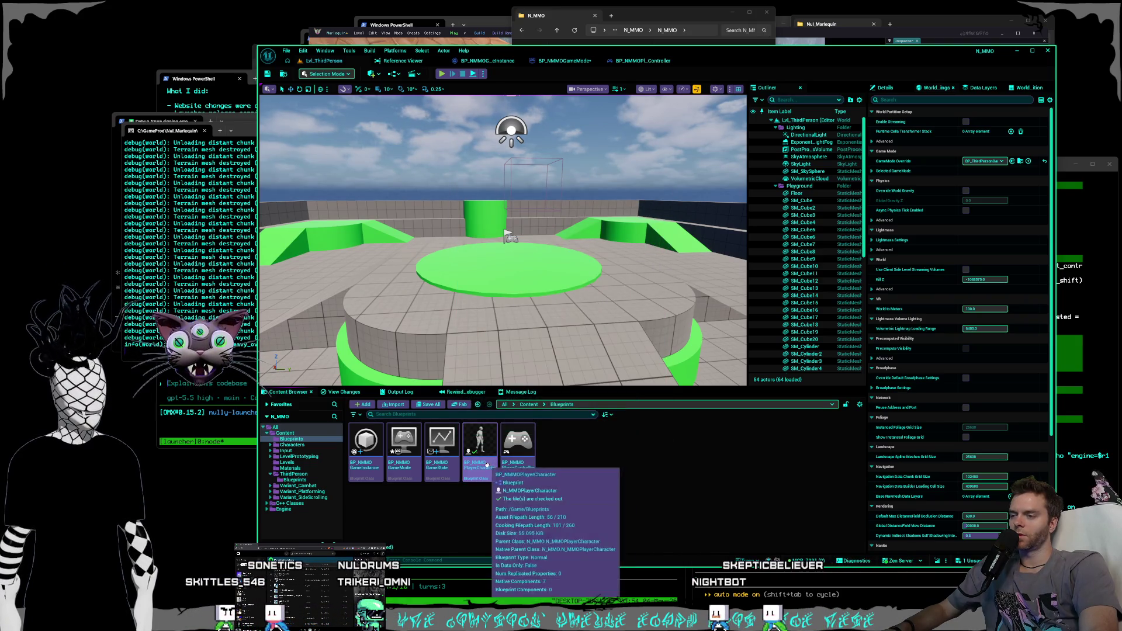
click(492, 468)
key(Return)
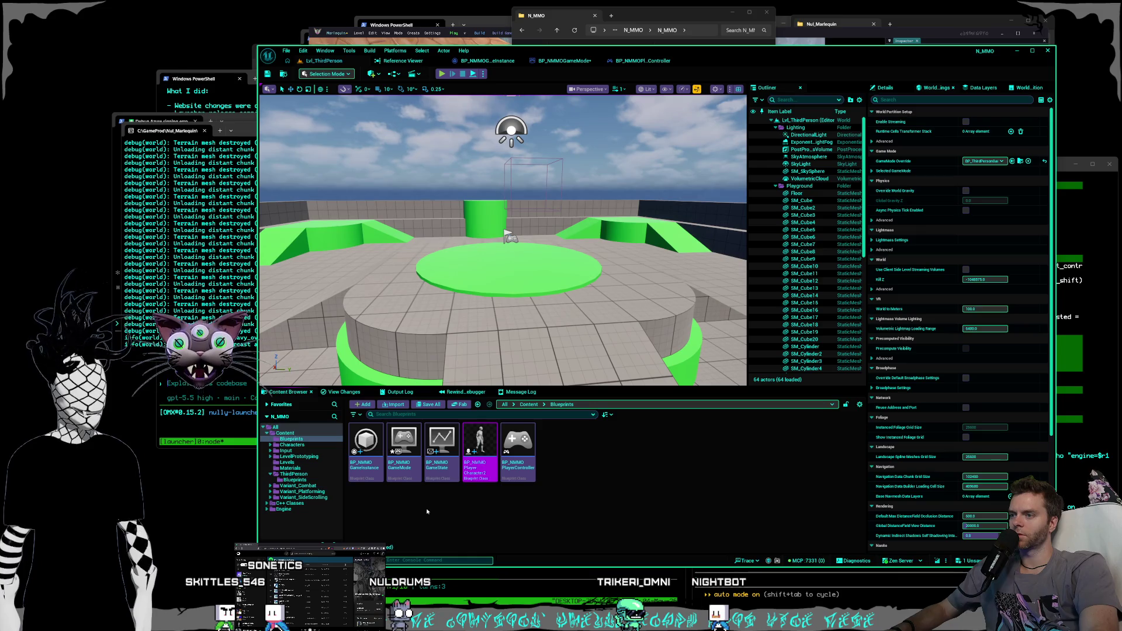
- Run Update Redirector References on the Blueprints folder and confirm the listed files
right_click(292, 440)
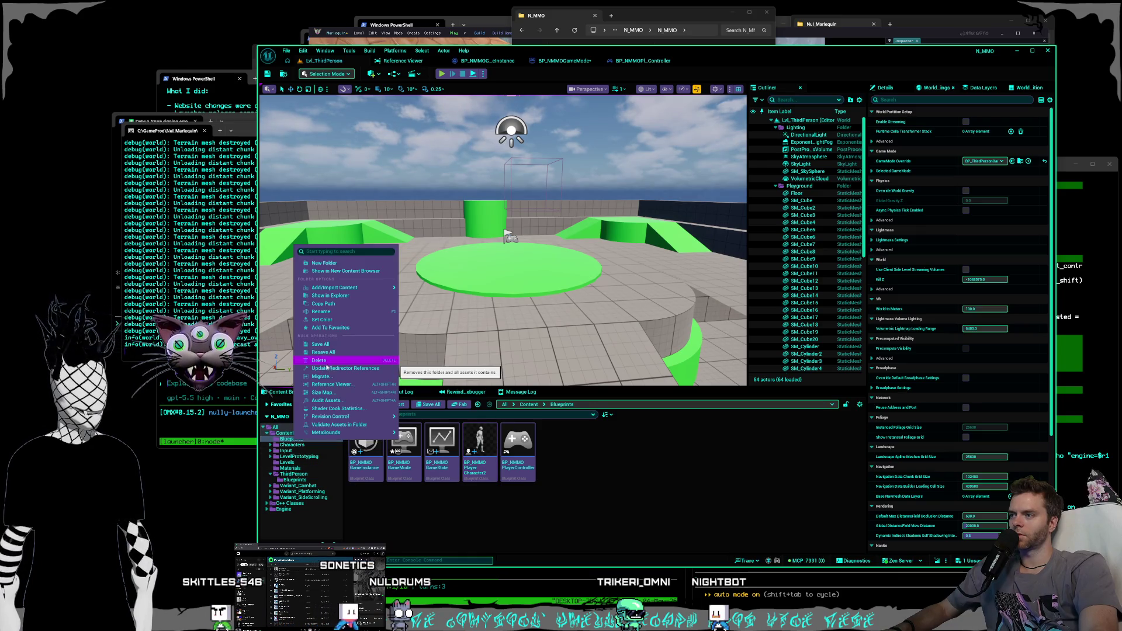
click(327, 368)
click(509, 449)
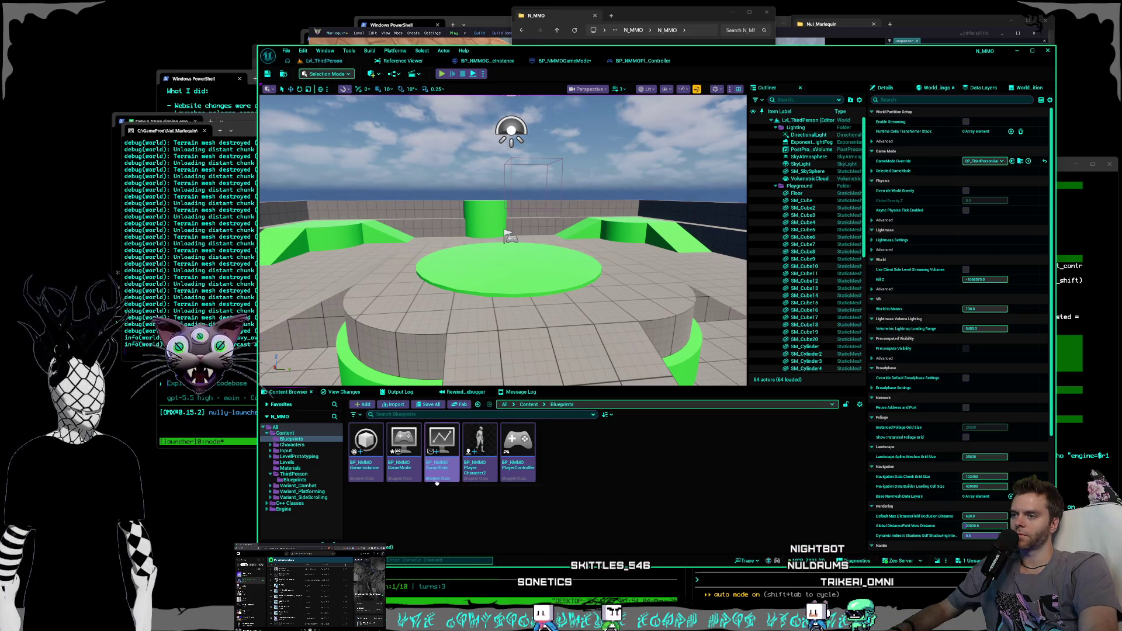
mouse_move(408, 474)
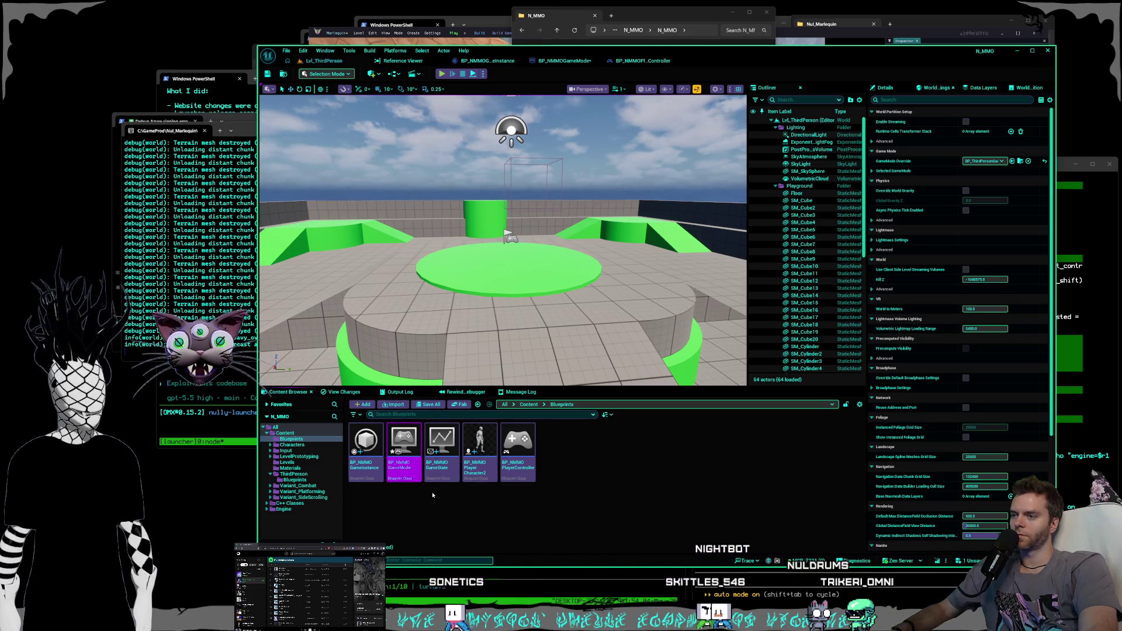
right_click(566, 458)
- Create a Blueprint Class with parent N_MMOPlayerCharacter and name it BP_NMMOPlayerCharacter
click(597, 230)
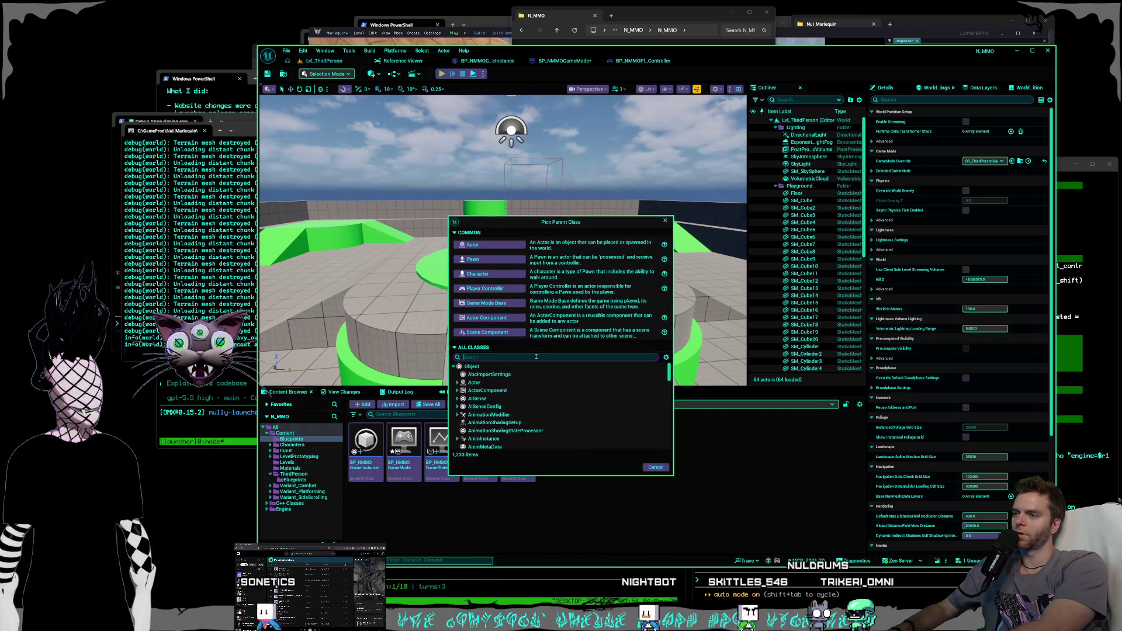
text(playercha)
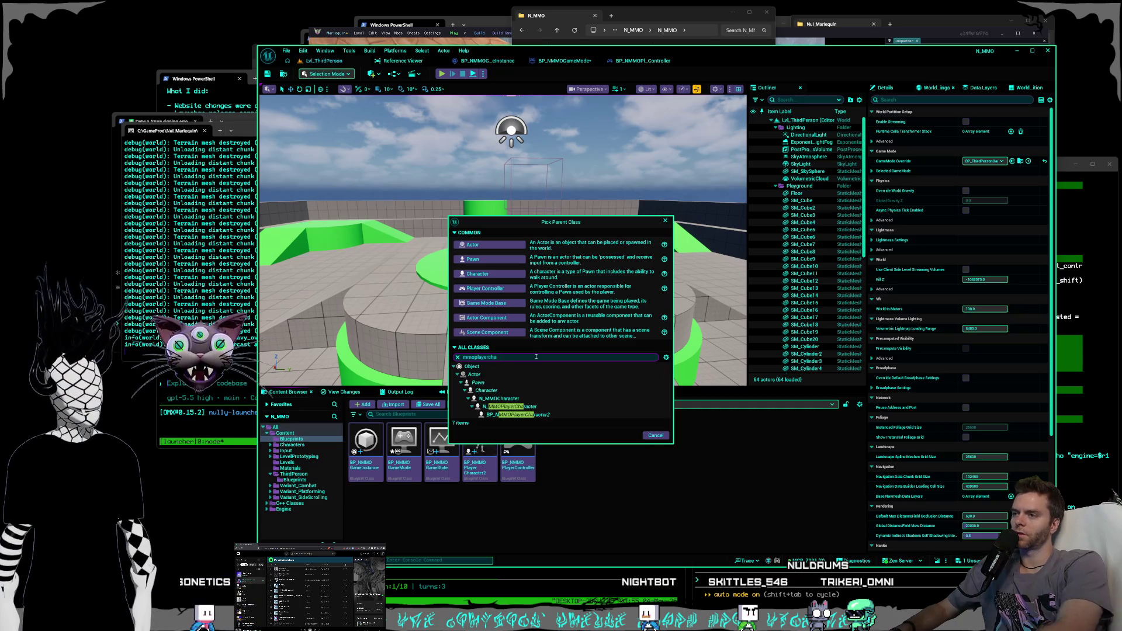
click(529, 406)
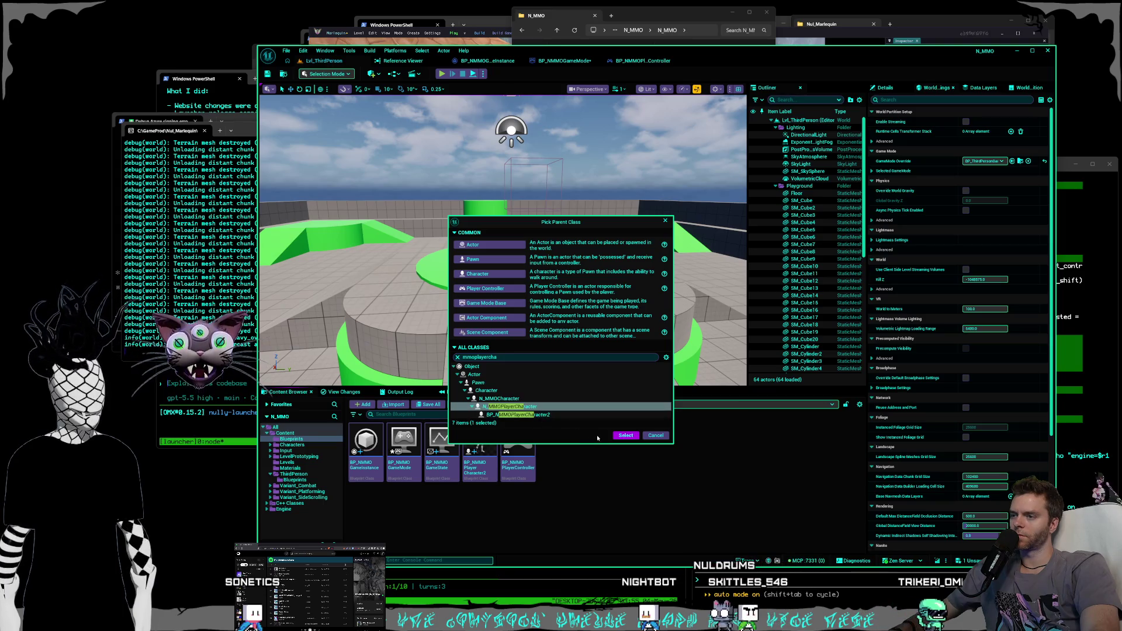
click(620, 435)
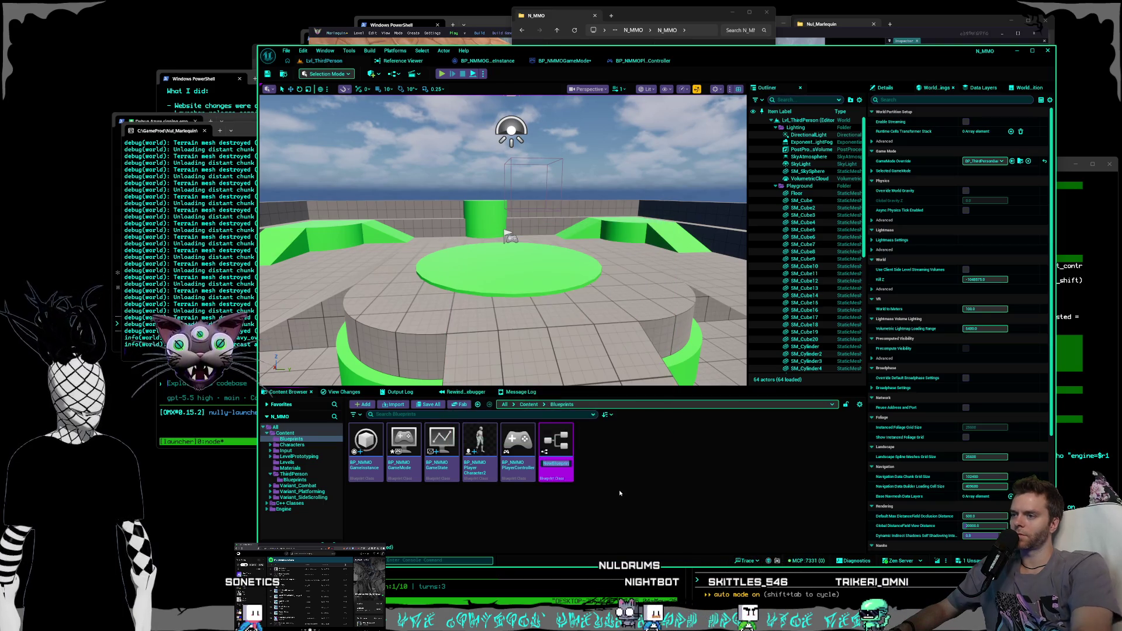
text(BP_NMMO)
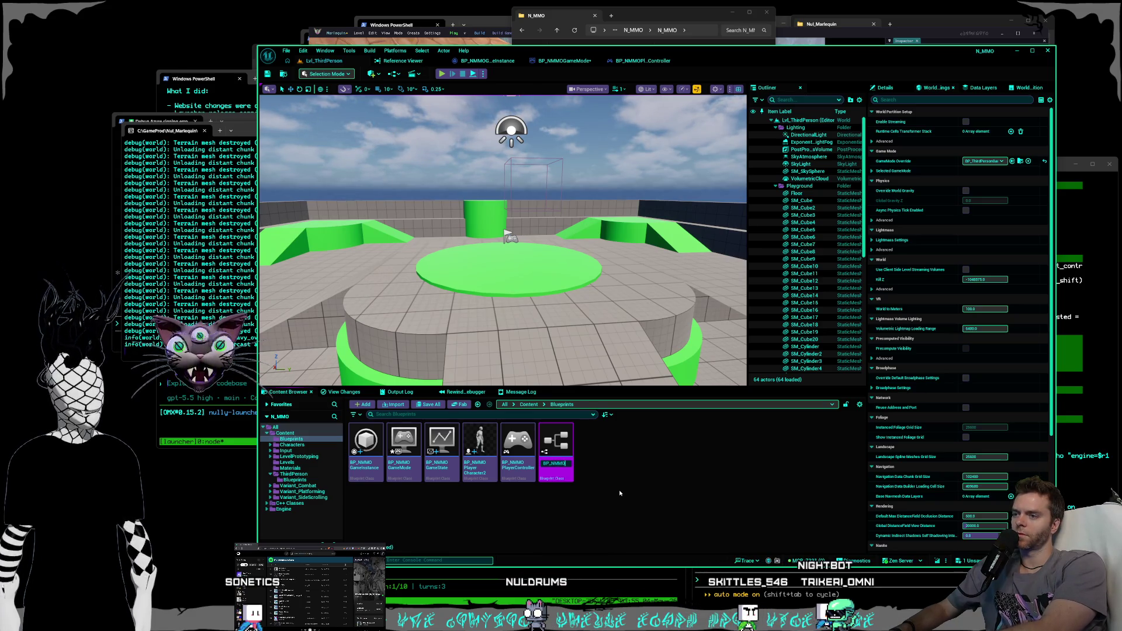
text(yerCharacter)
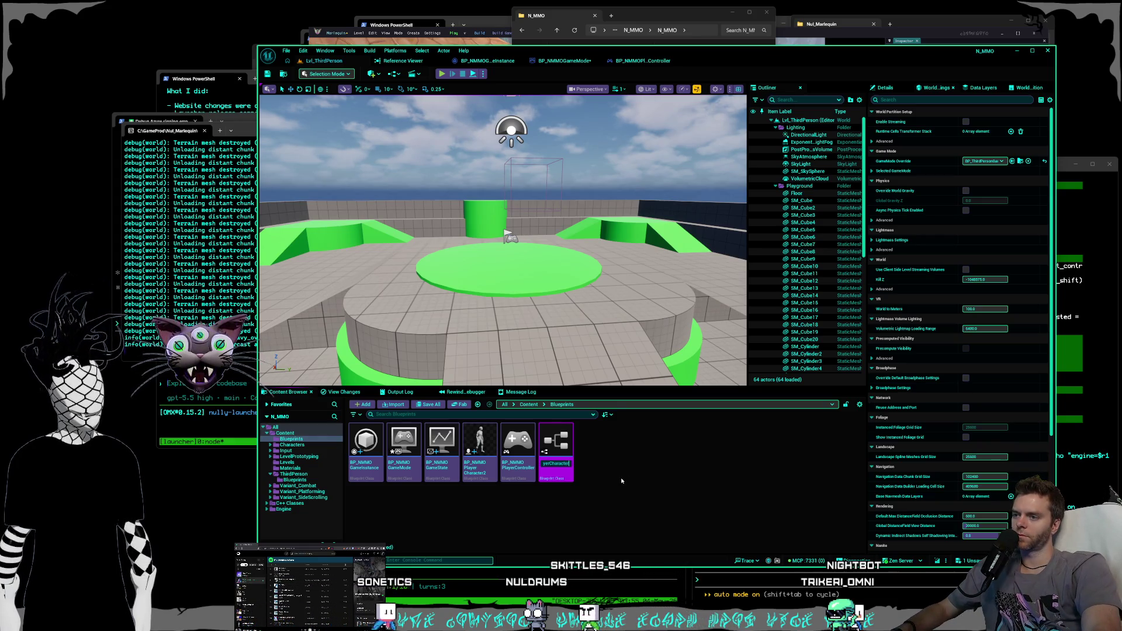
key(Return)
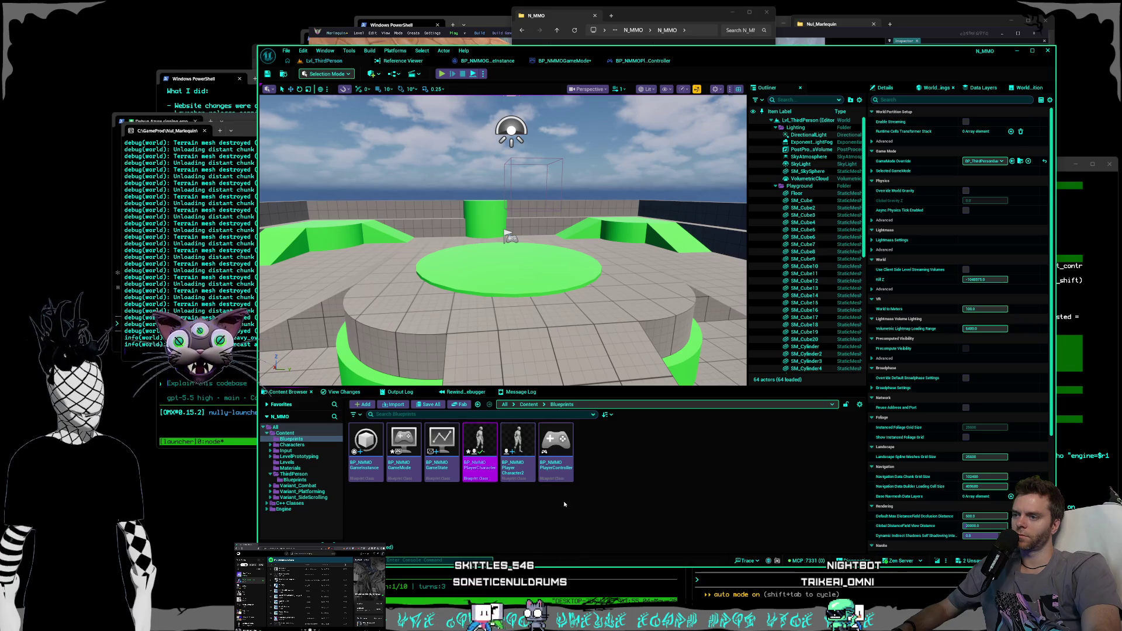
- Open the new character blueprint, close its editor, and return to the level editor
double_click(479, 447)
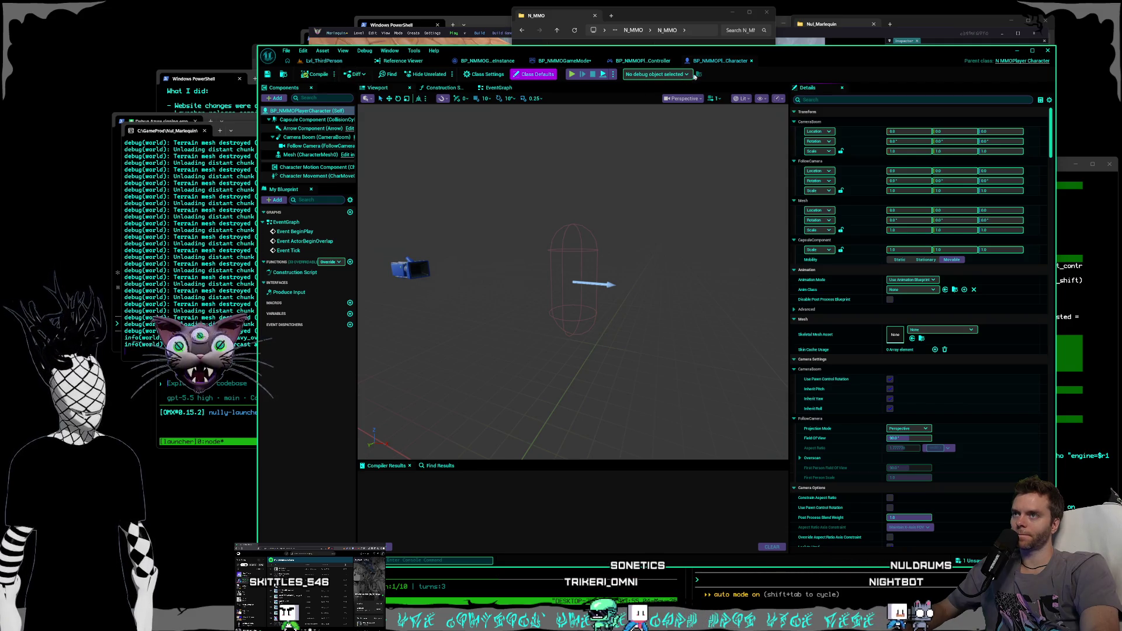
click(752, 61)
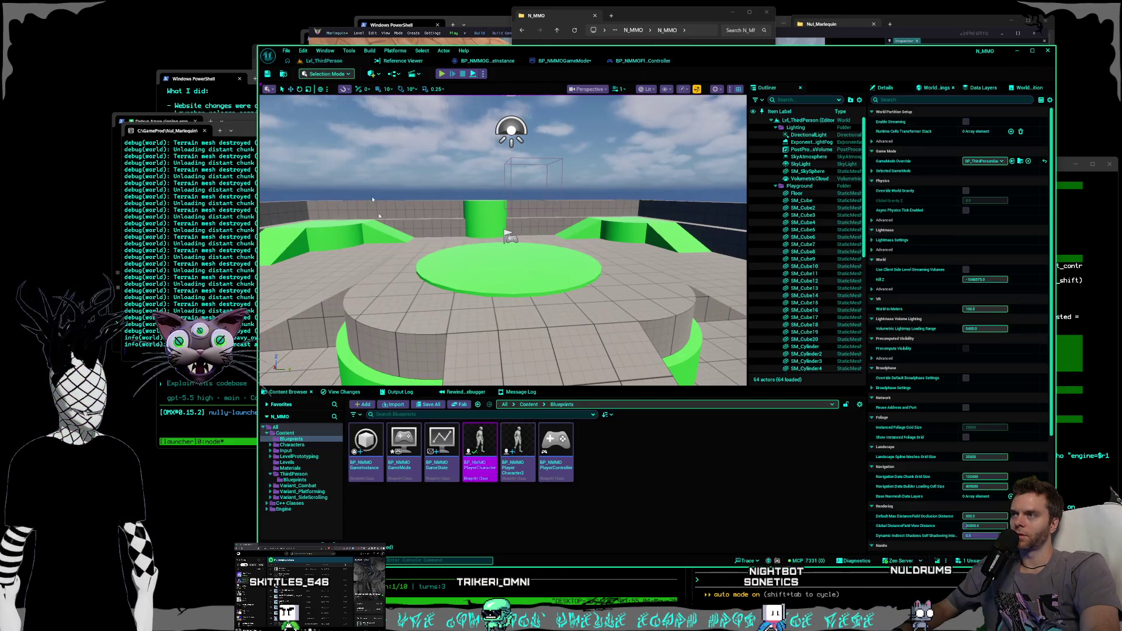
click(325, 61)
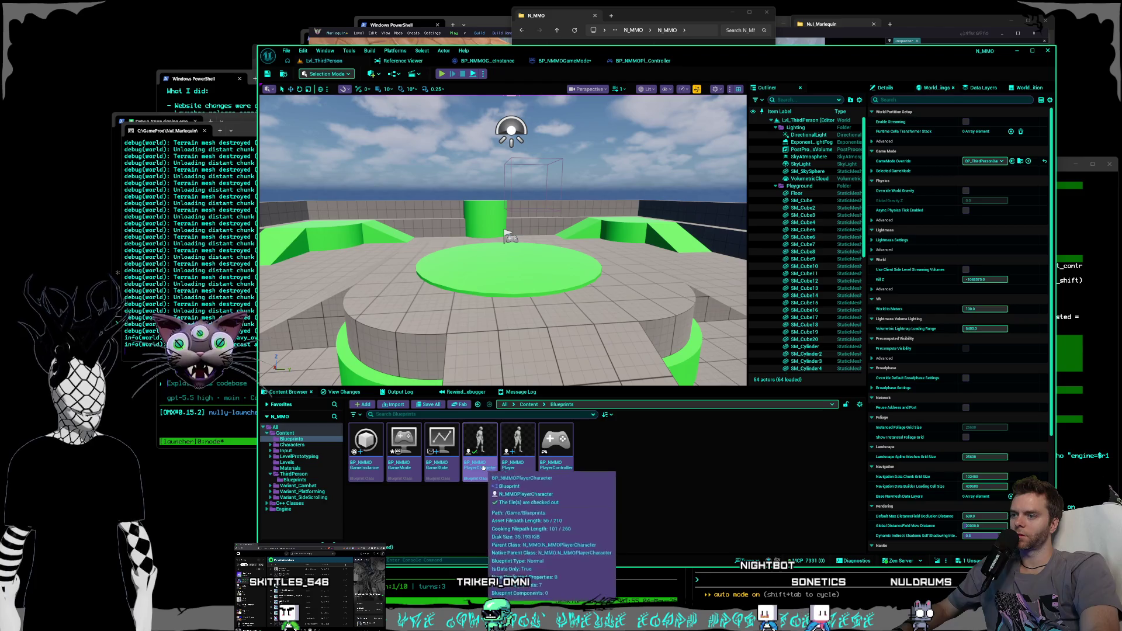
- Delete the new BP_NMMOPlayerCharacter blueprint and confirm the deletion
right_click(489, 473)
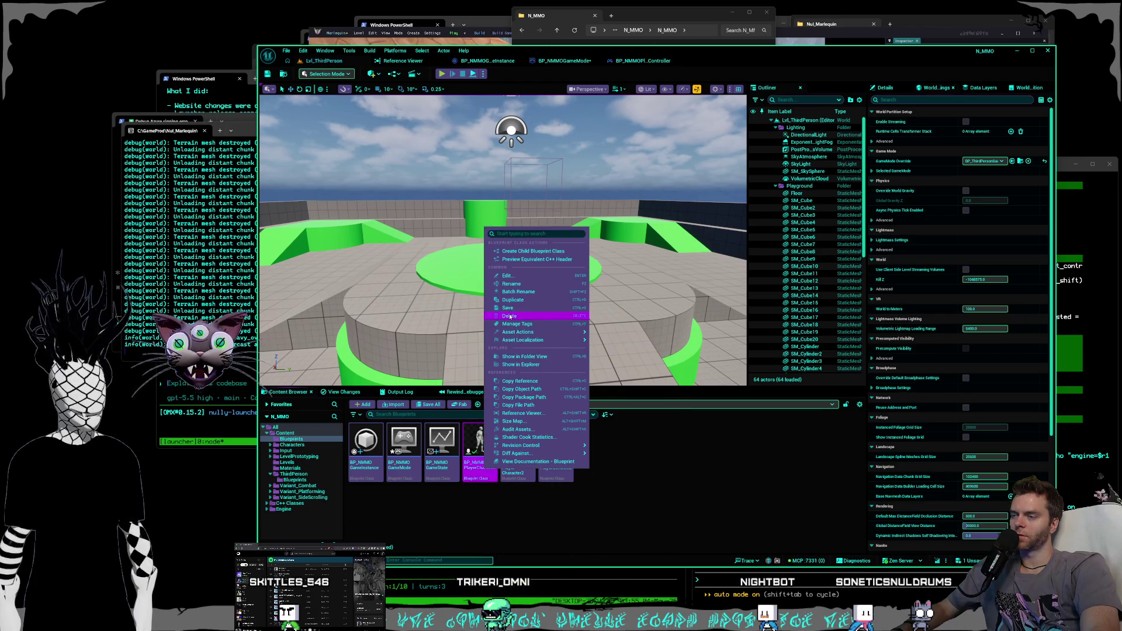
click(661, 454)
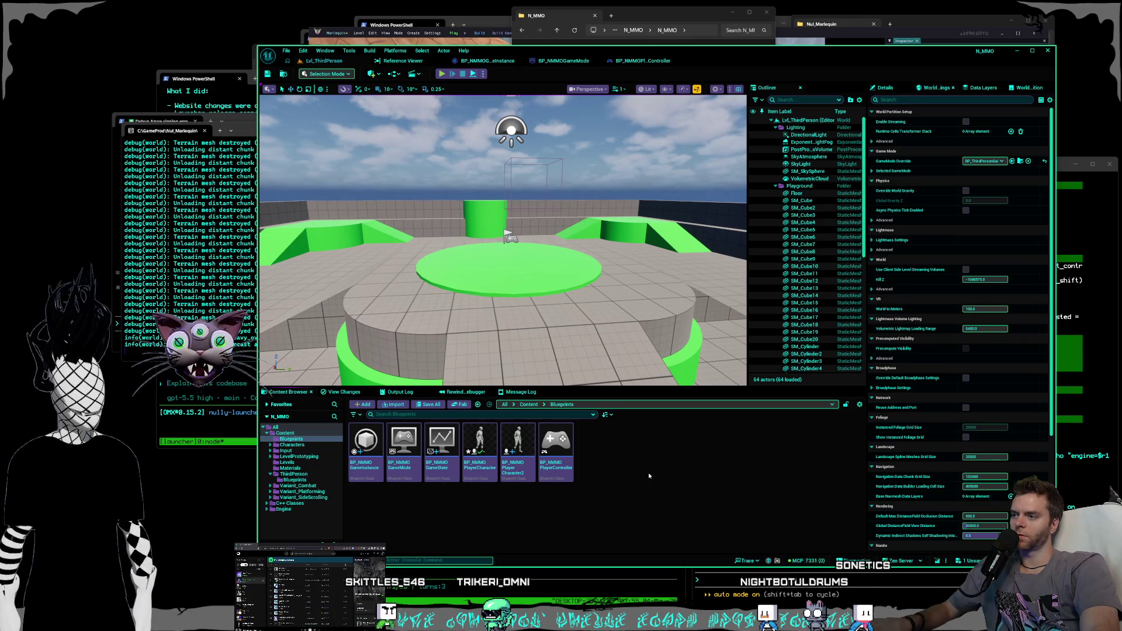
right_click(489, 474)
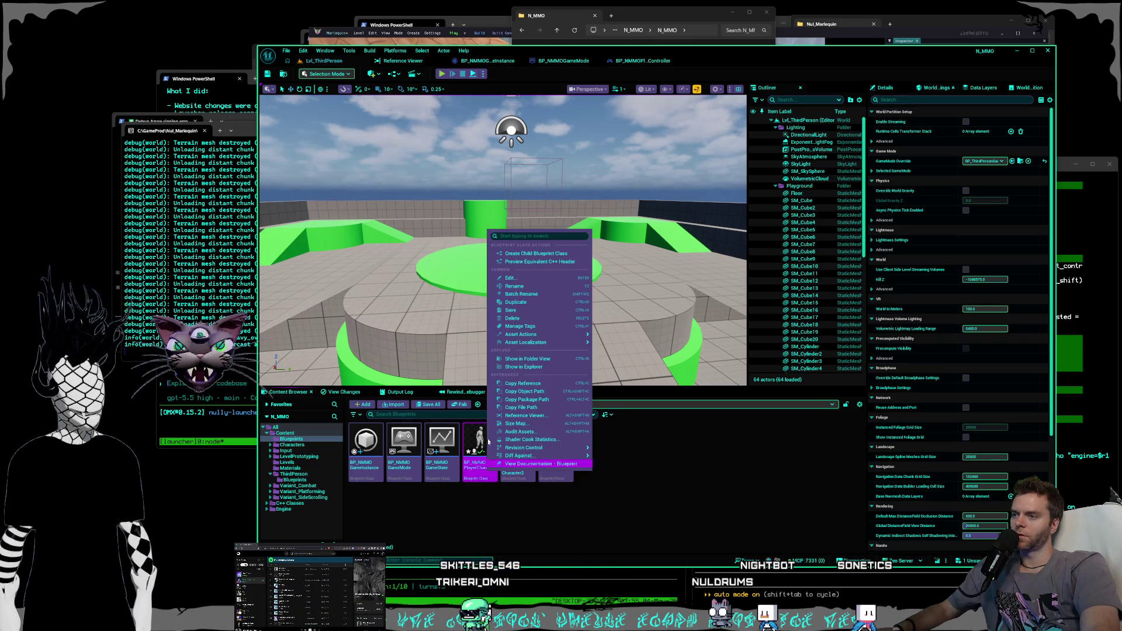
click(571, 451)
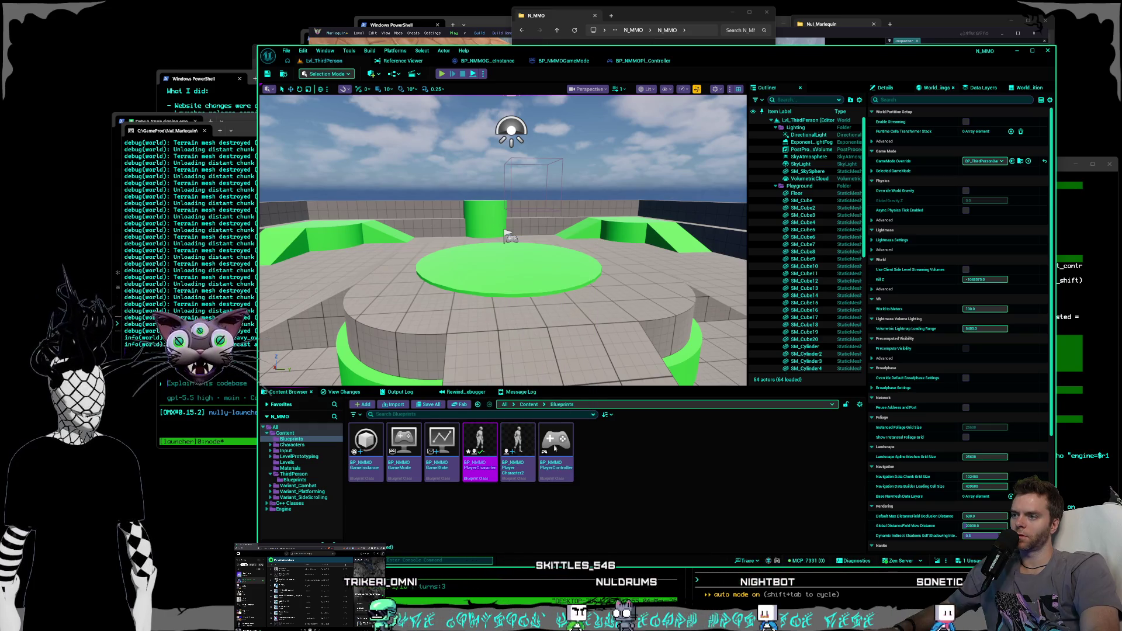
click(508, 428)
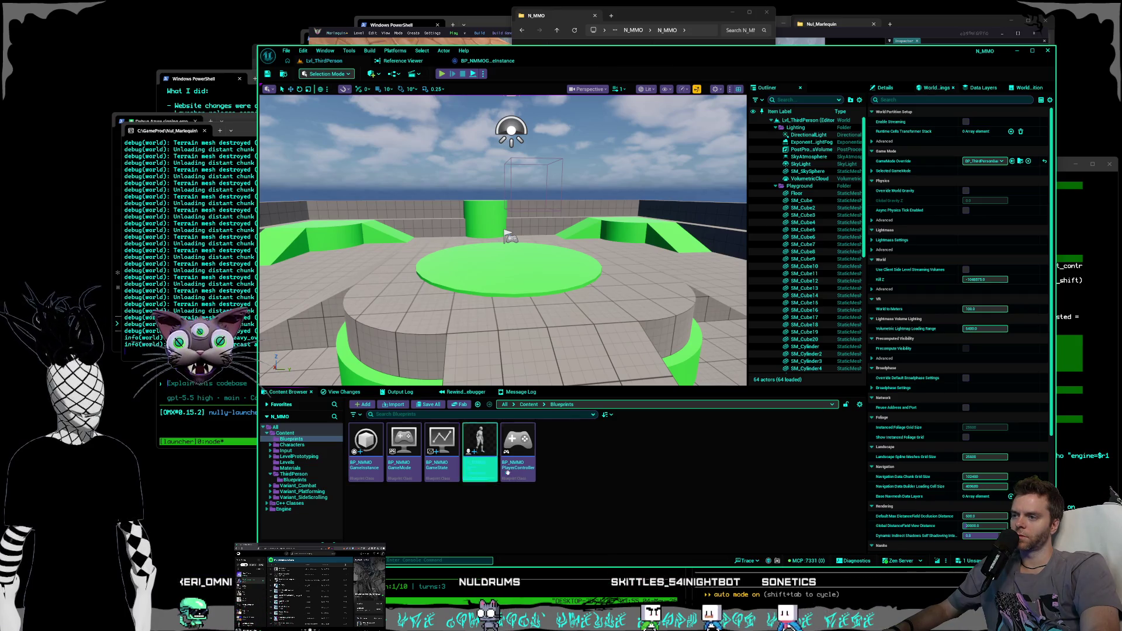
right_click(500, 483)
key(Escape)
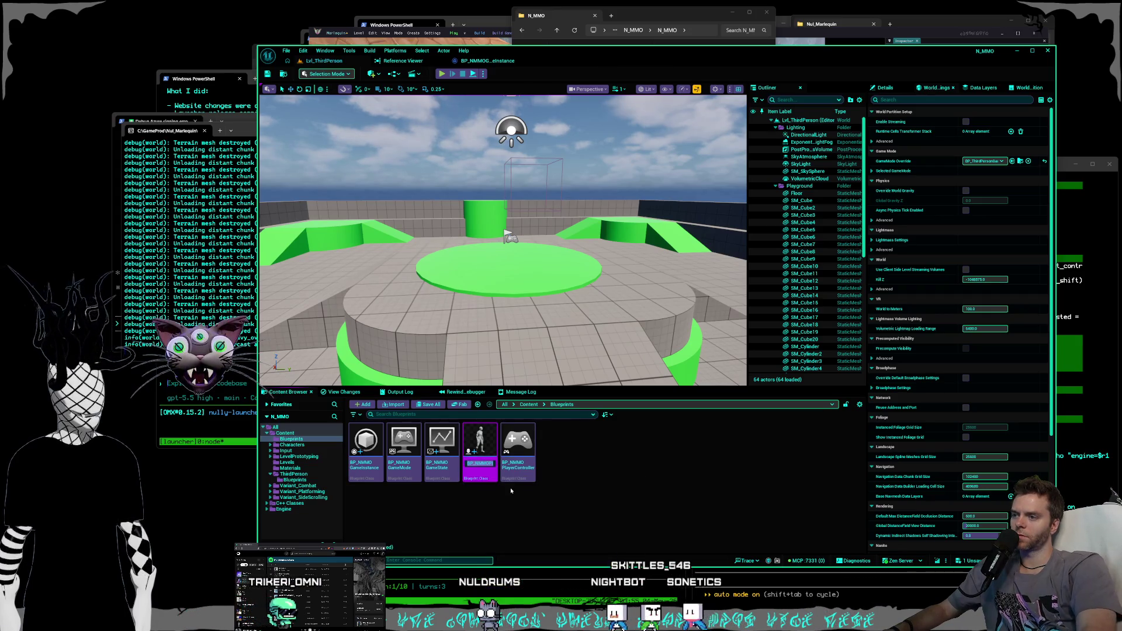
- Try renaming the character blueprint to Player Character2, then close Unreal, saving the listed asset
key(F2)
key(End)
key(BackSpace)
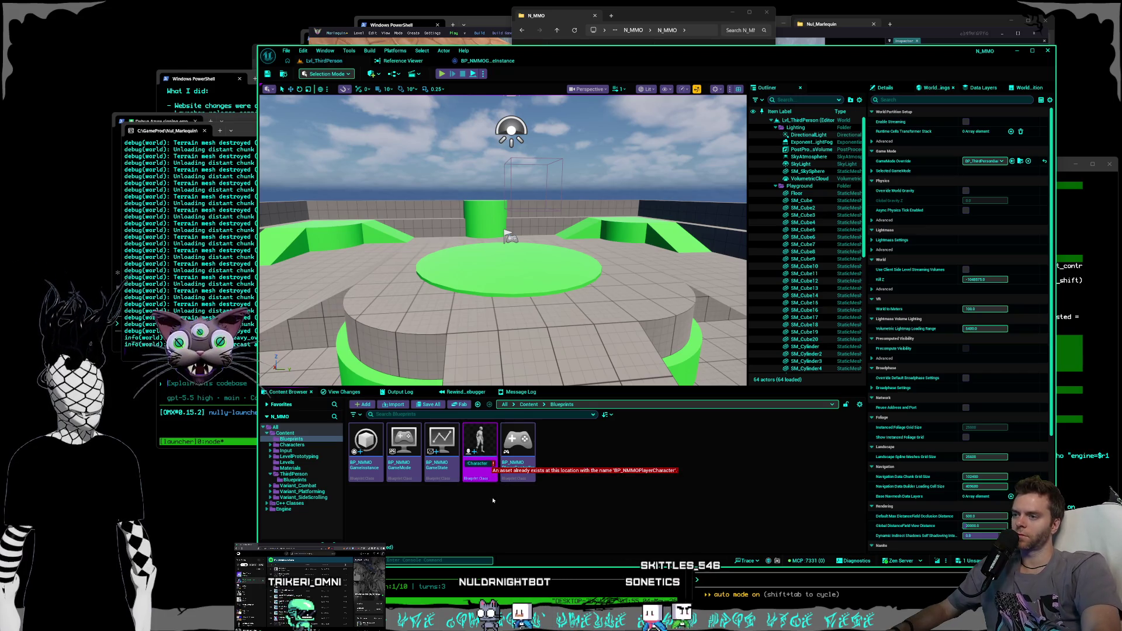
text(2)
key(Return)
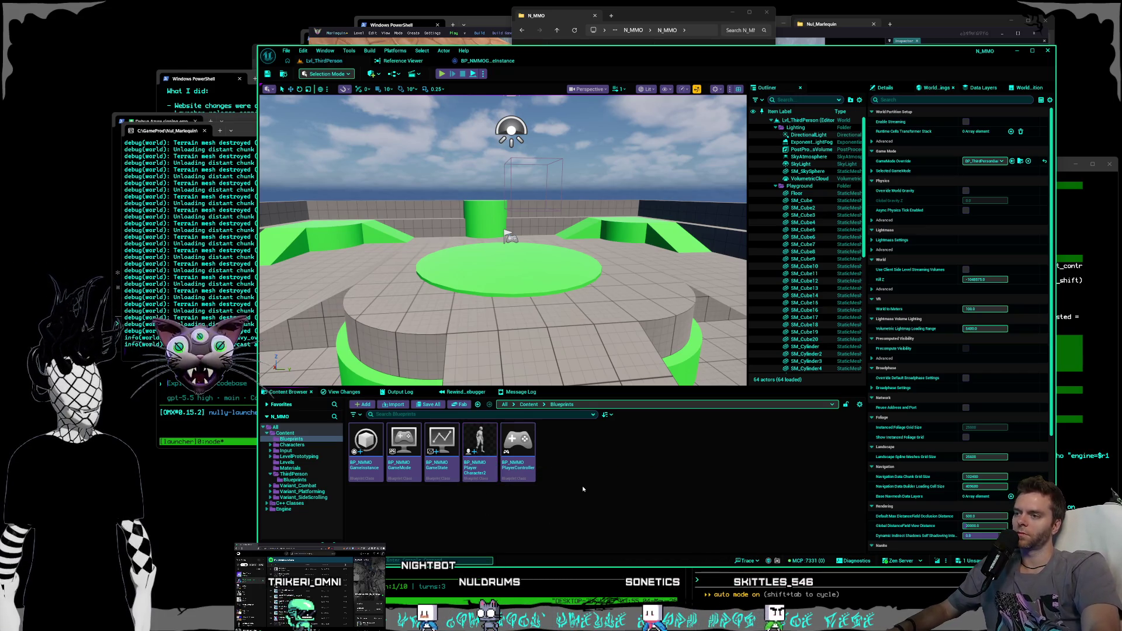
click(1049, 51)
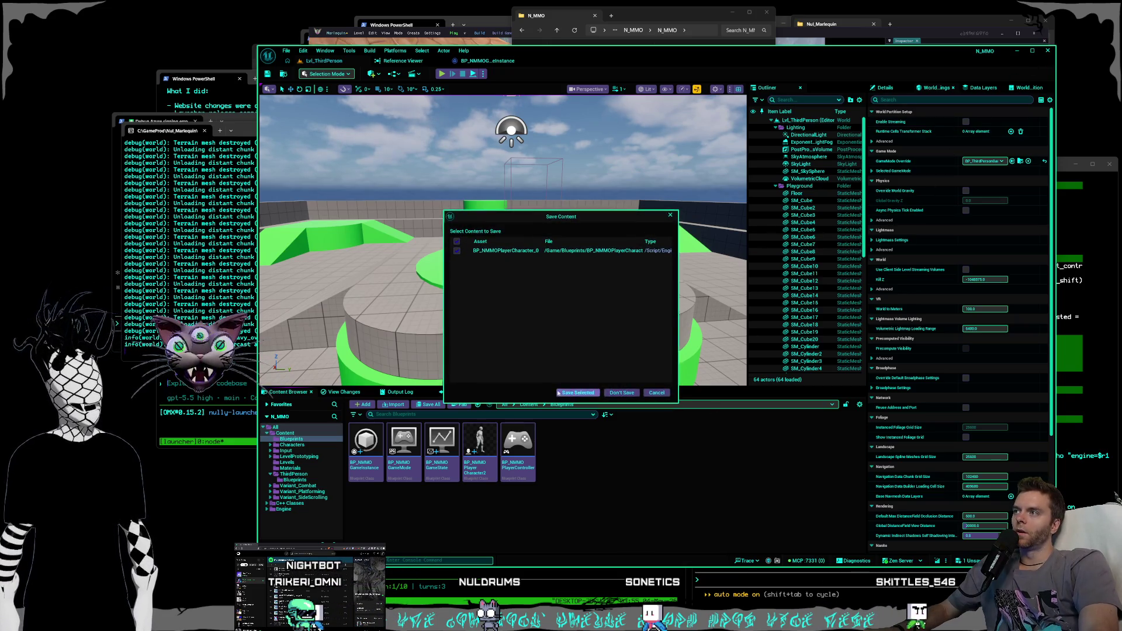
click(588, 395)
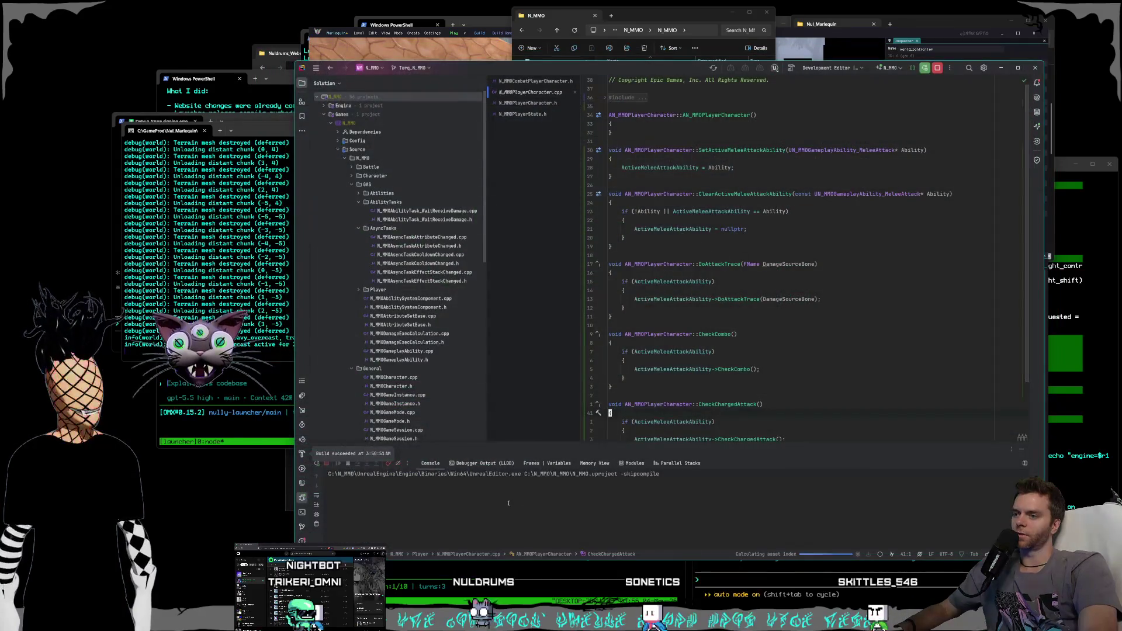
- After clearing stray $p4update attempts, type 'do we have a command for $p4update ?' to Codex
click(416, 585)
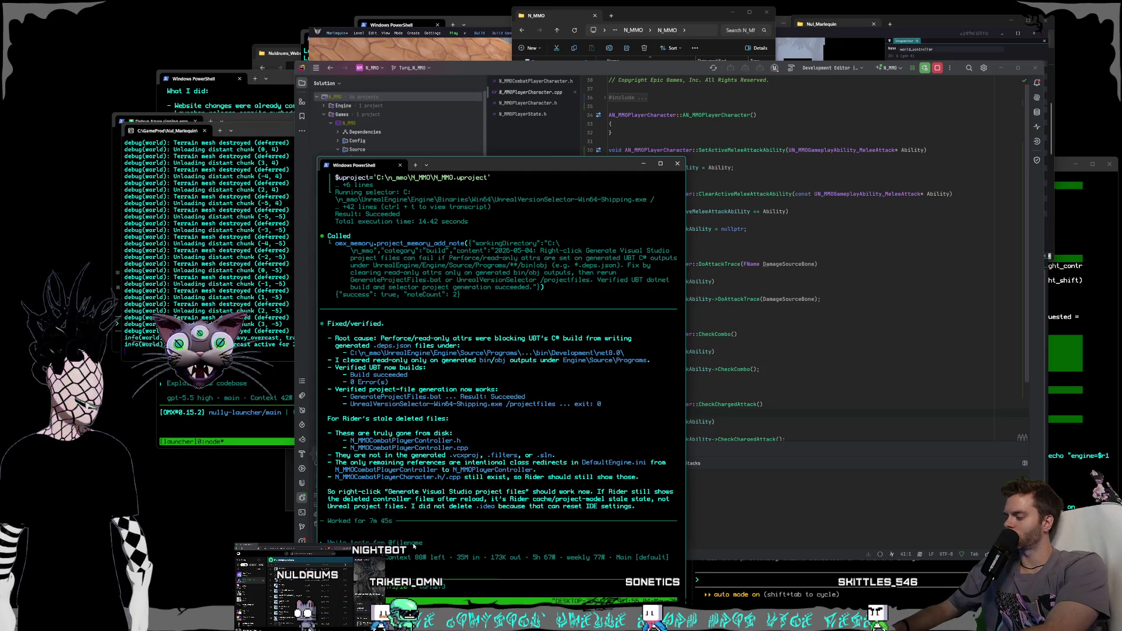
text($p4update)
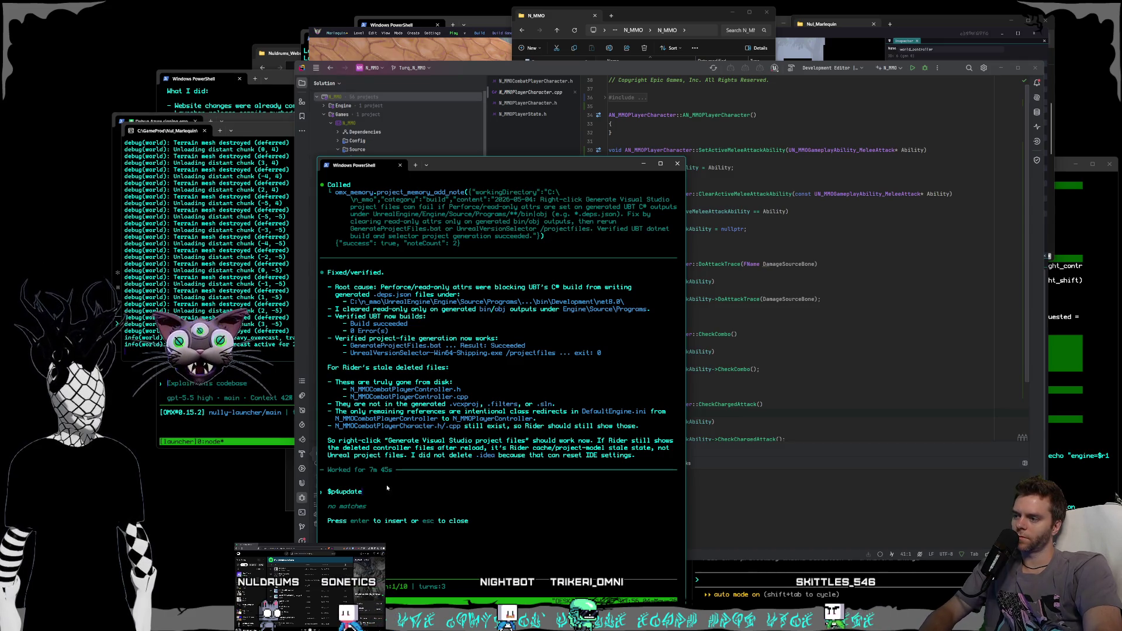
key(ctrl+c)
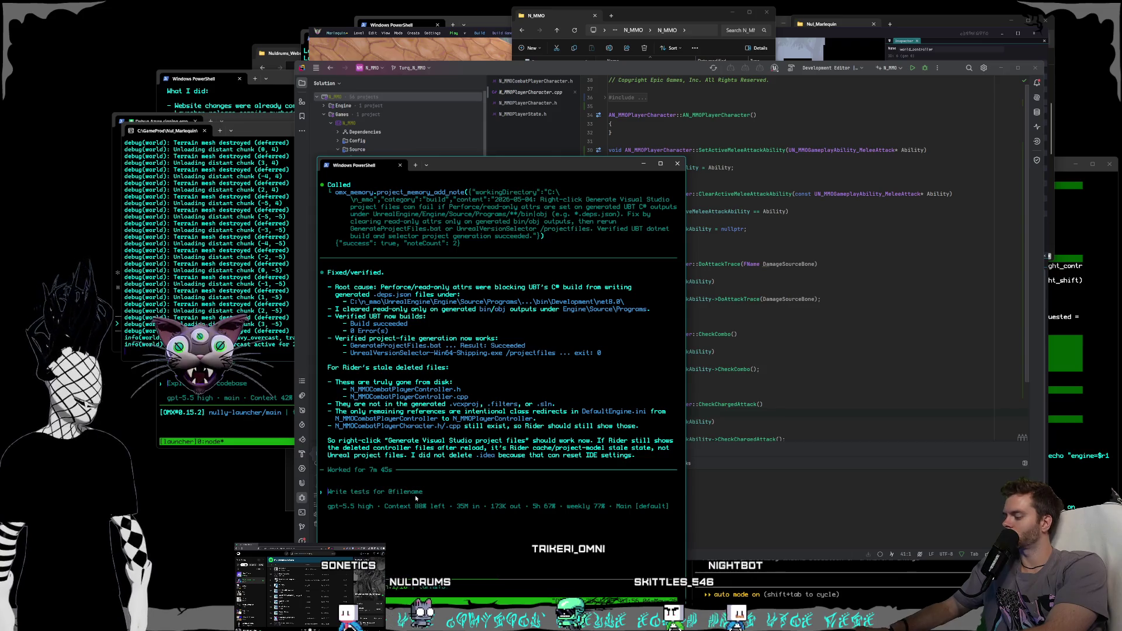
text($p)
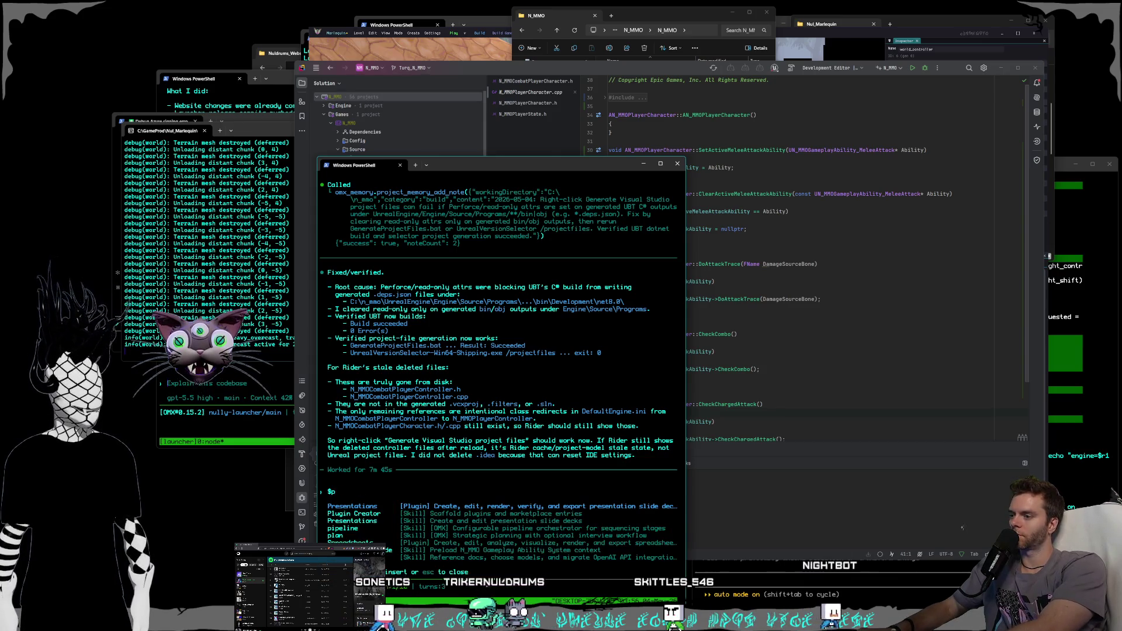
text(4update)
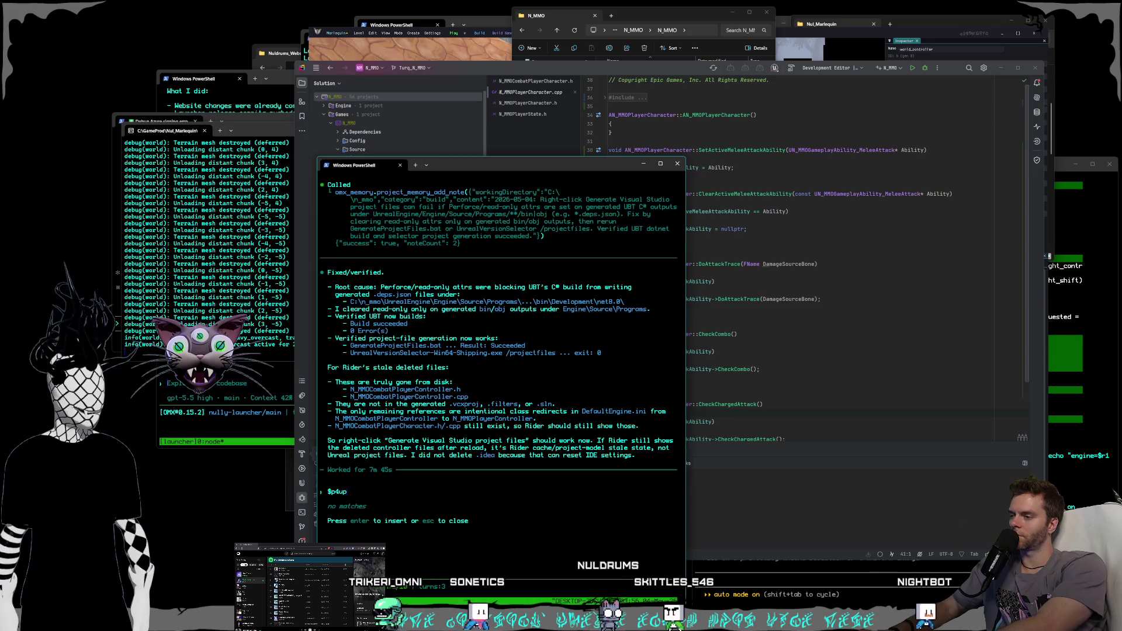
key(BackSpace)
key(BackSpace)
key(BackSpace)
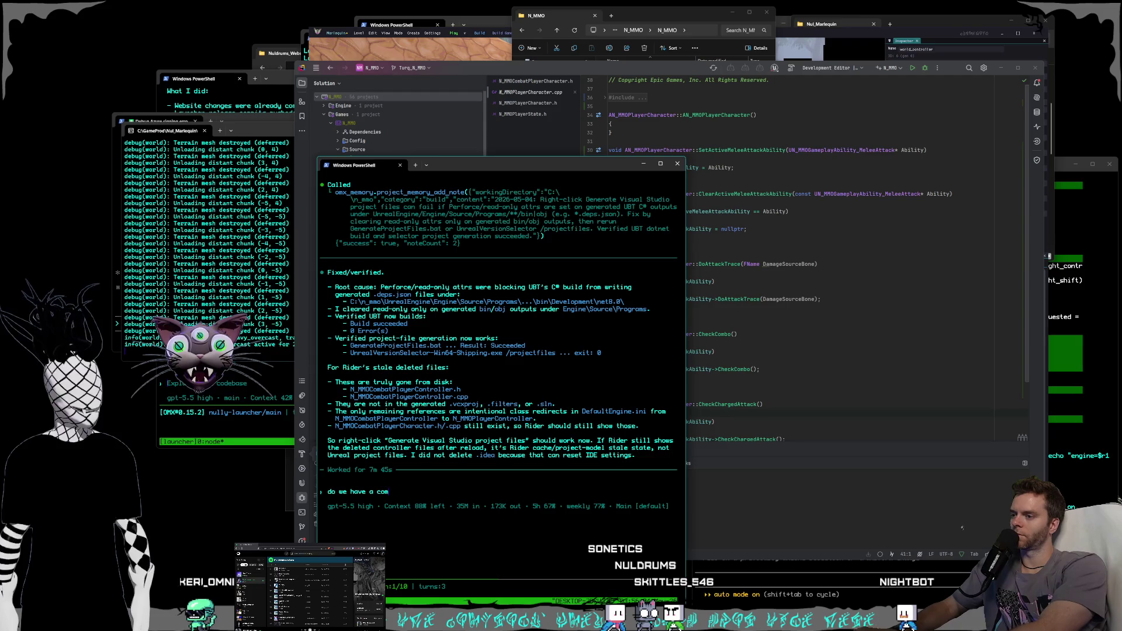
text($p4update?)
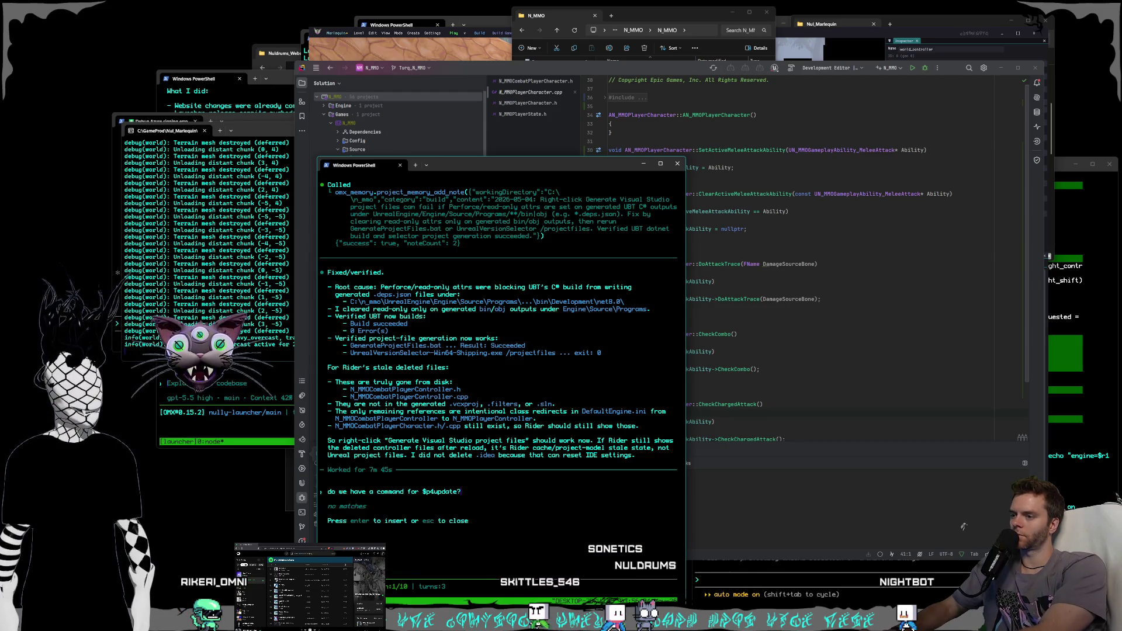
key(BackSpace)
key(BackSpace)
key(BackSpace)
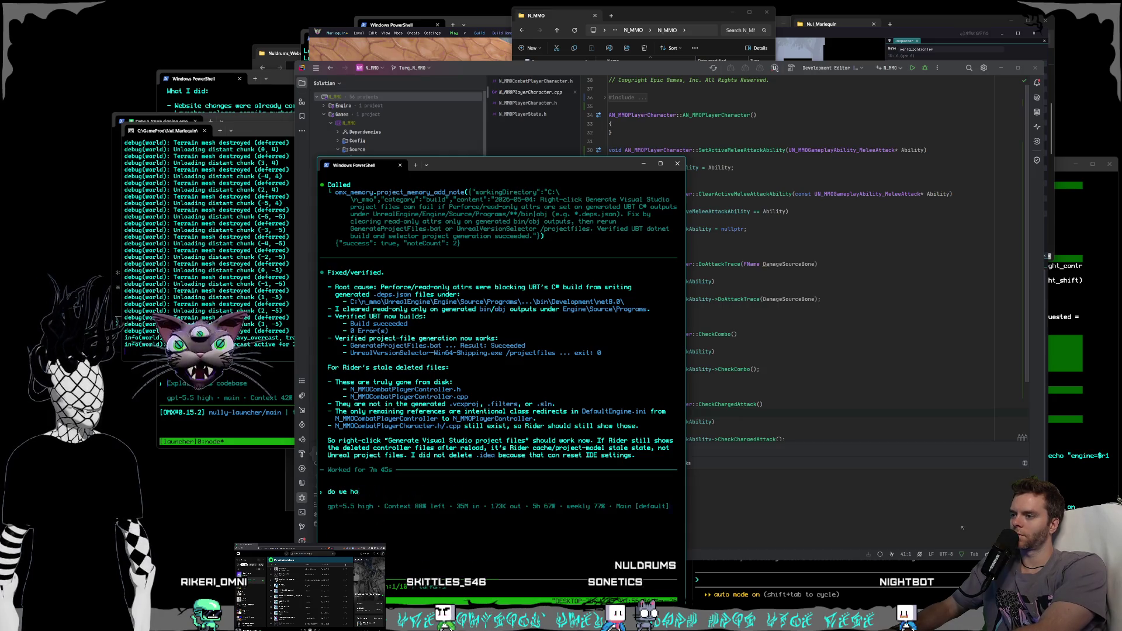
text(asdfas)
key(Return)
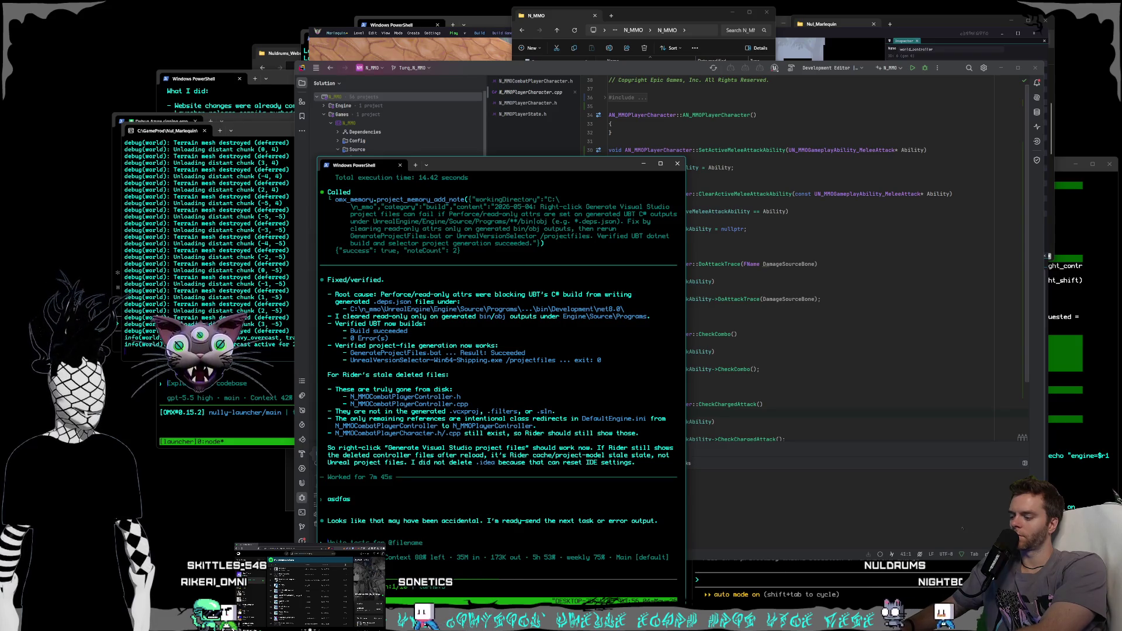
text(e have a)
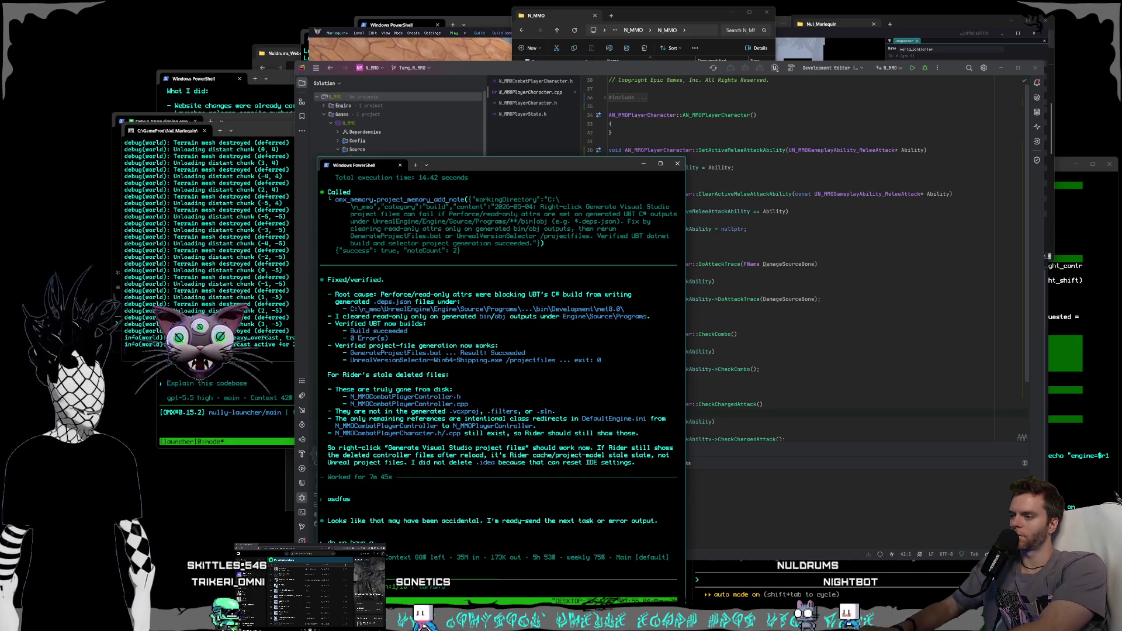
text( command for $p)
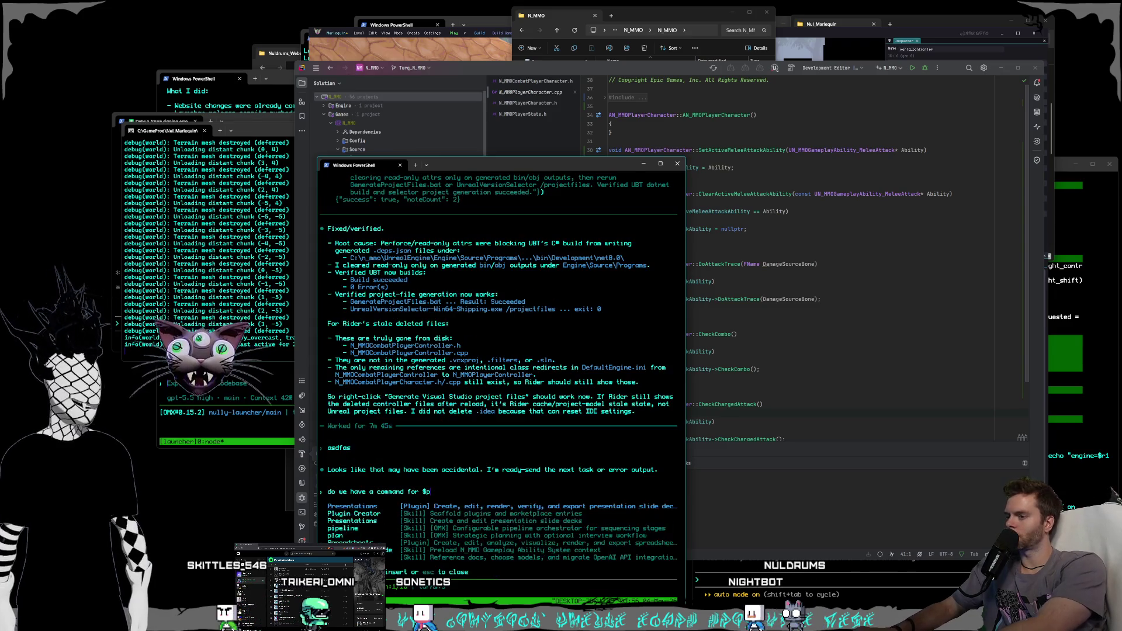
text(4update ?)
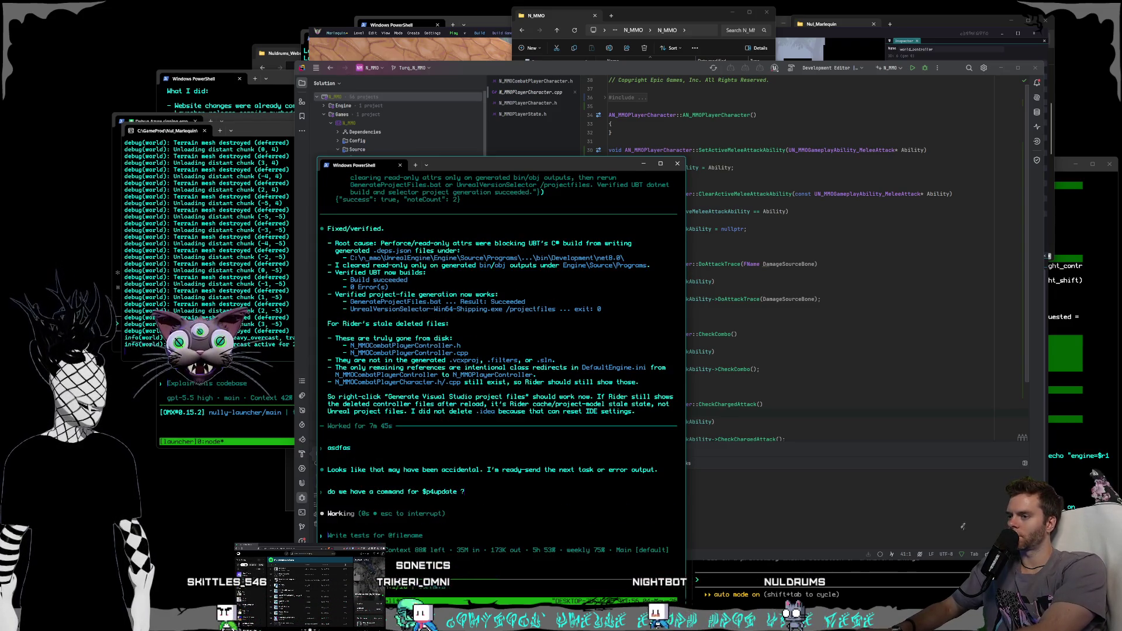
- Send the $p4update question, then draft a message asking Codex to run the $p4submit command
key(Return)
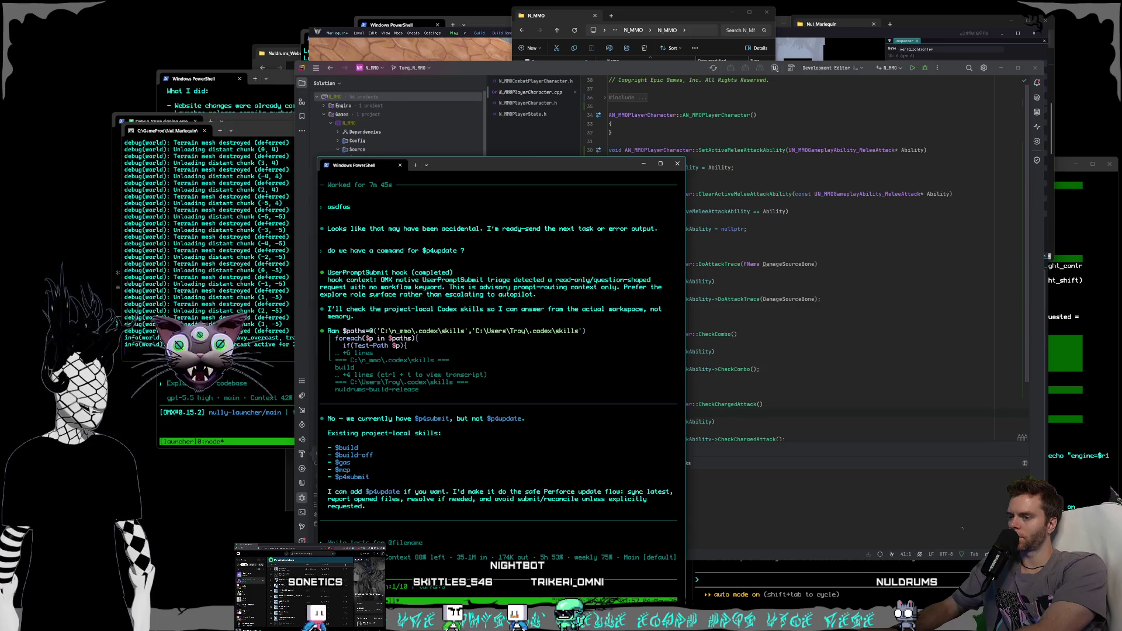
text(ok n)
text(ets)
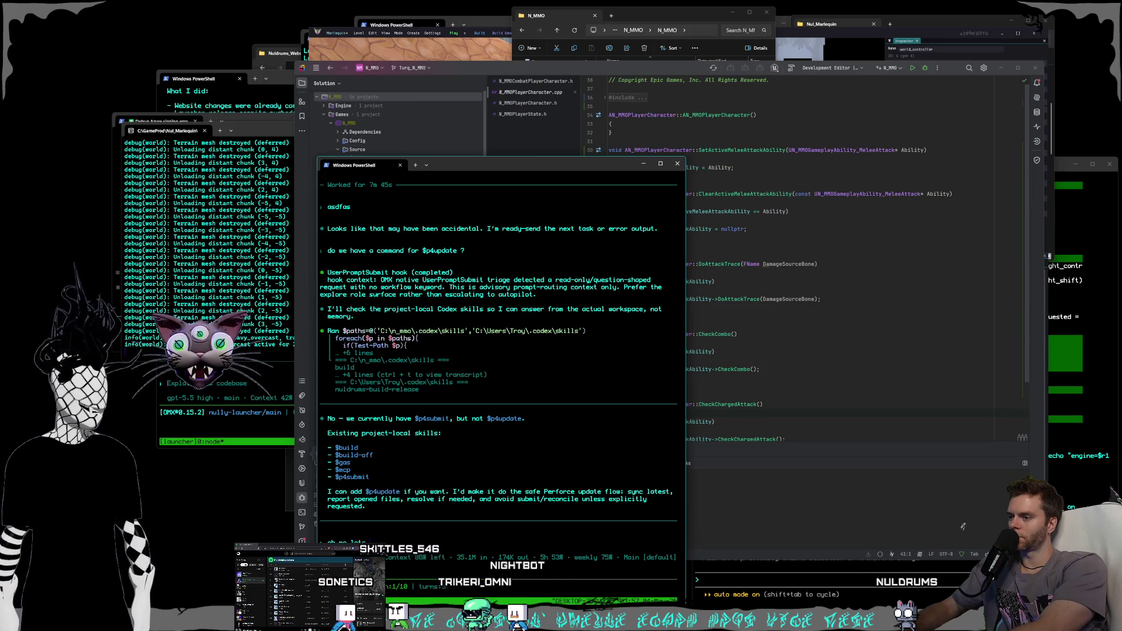
text( do $p4submit)
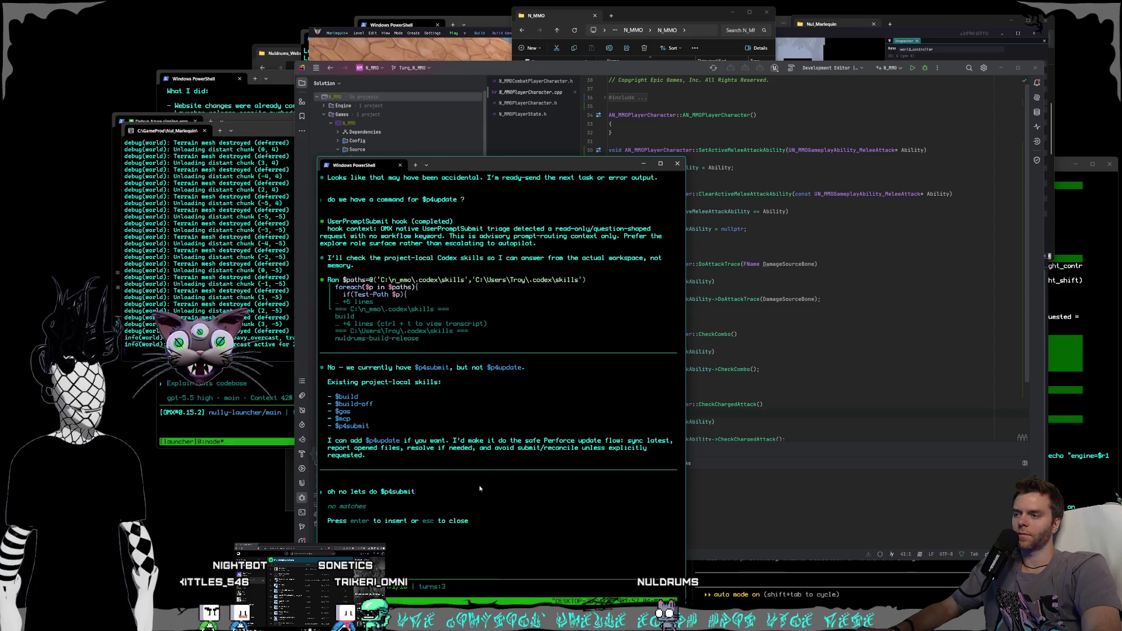
key(BackSpace)
key(BackSpace)
key(BackSpace)
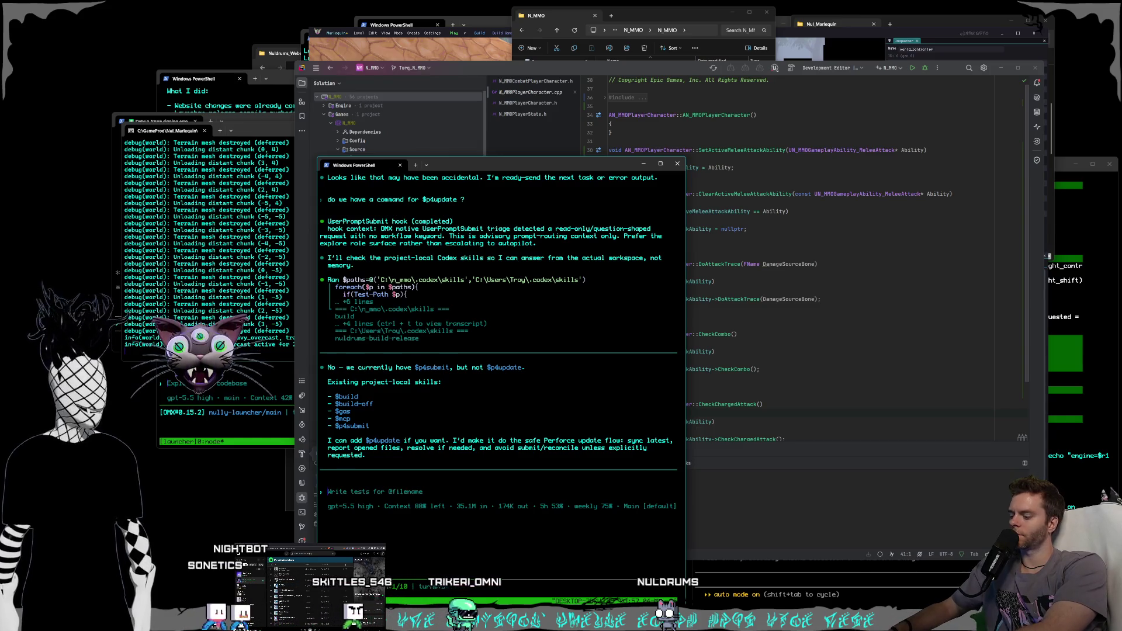
text($p4sub)
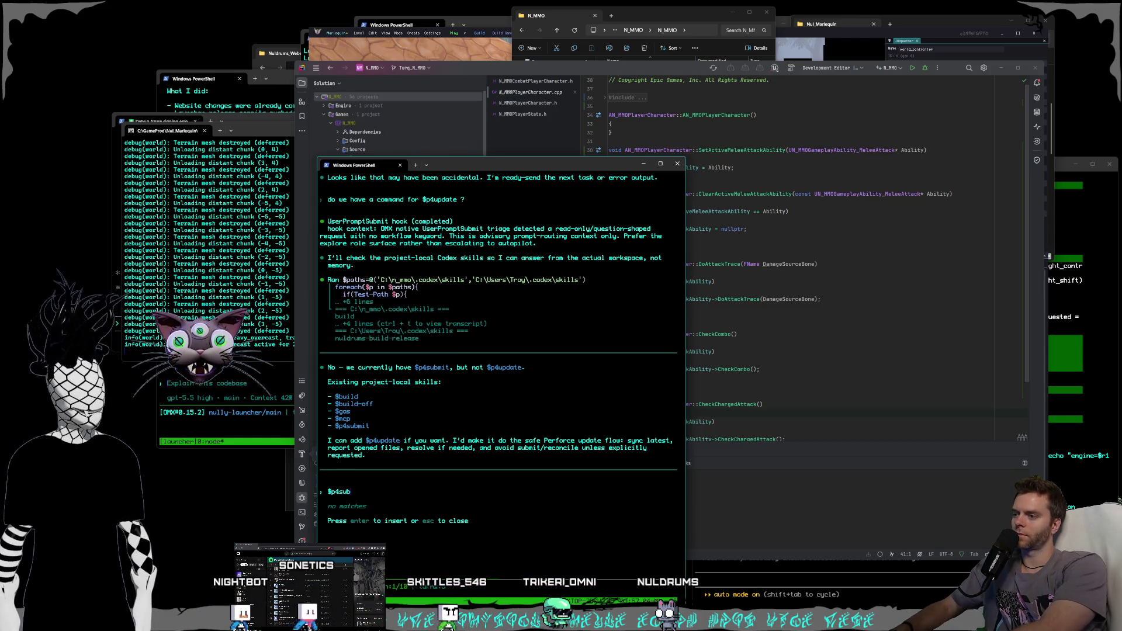
key(BackSpace)
key(BackSpace)
key(BackSpace)
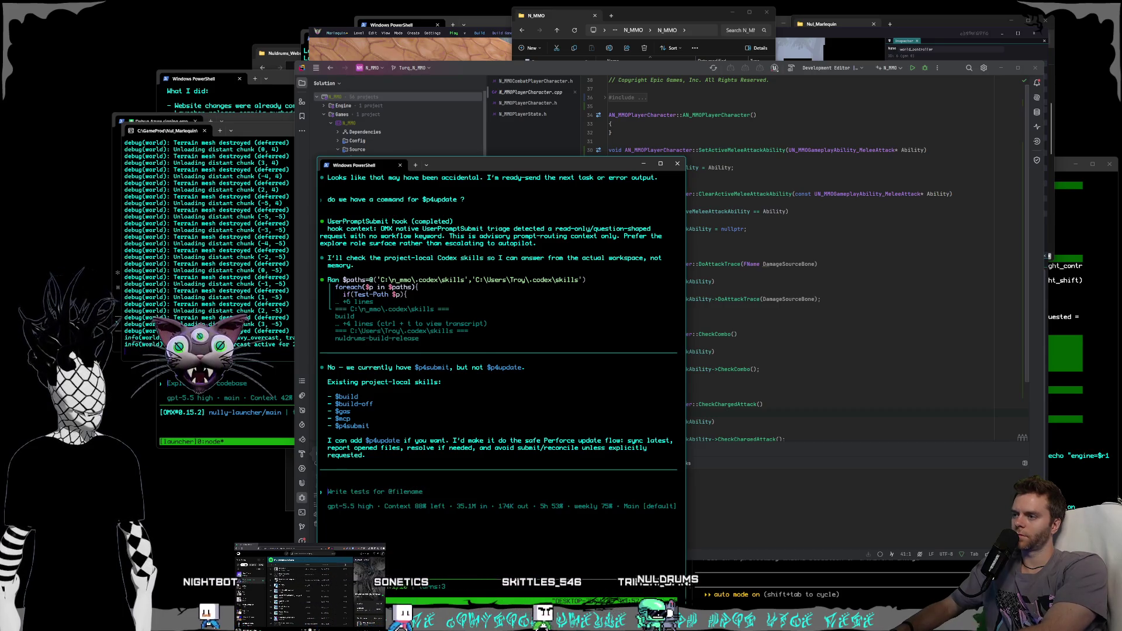
text(asdfasdf)
key(Return)
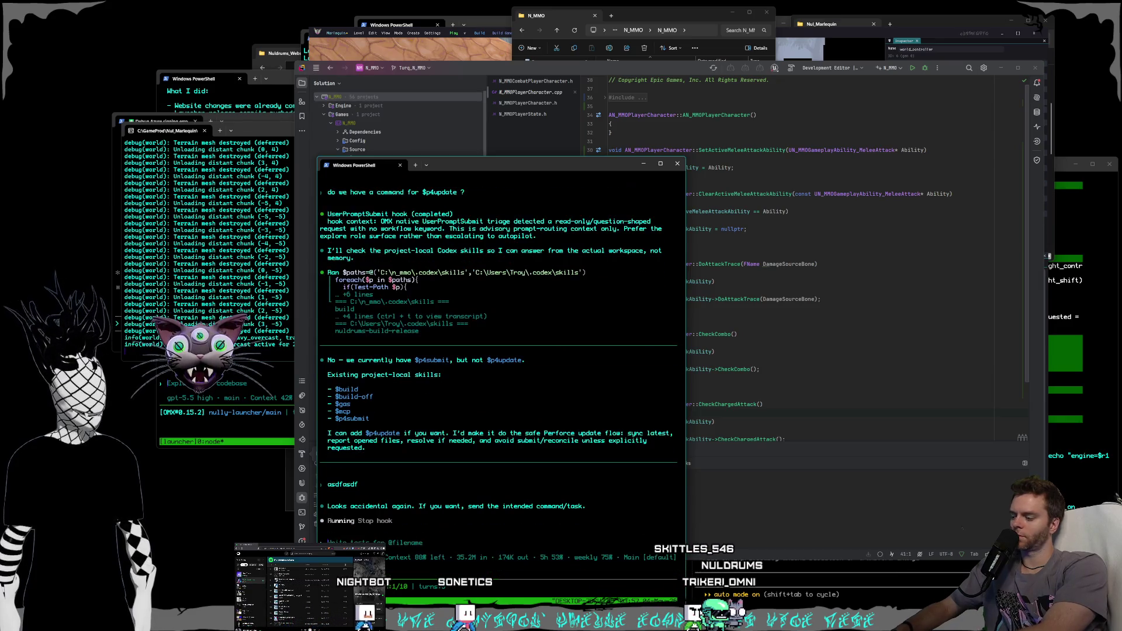
text($p4)
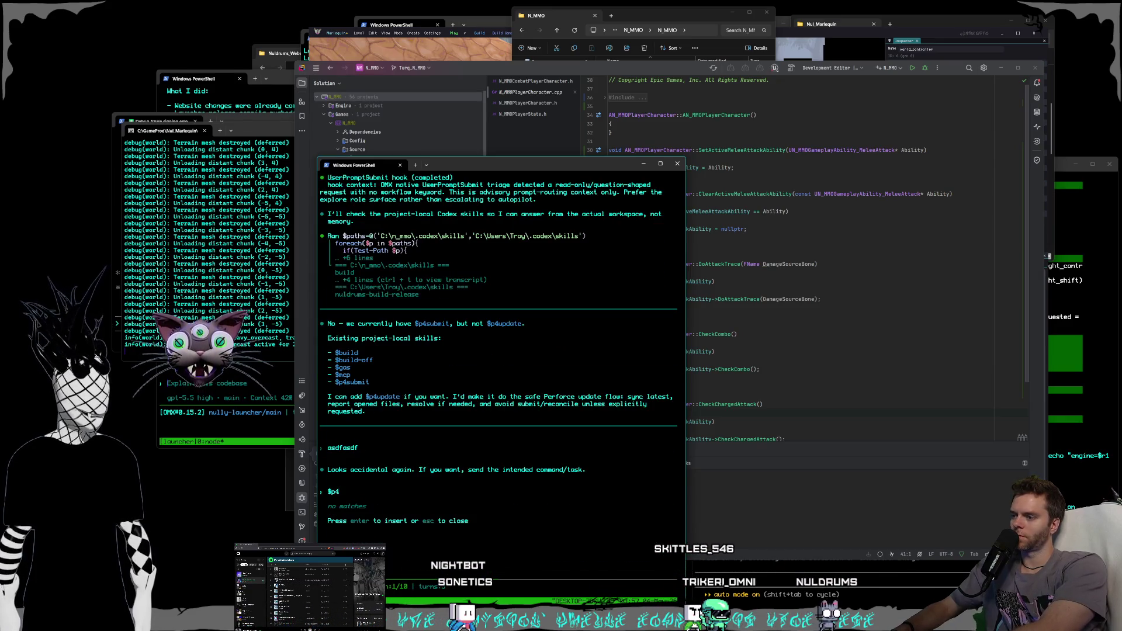
text(submi)
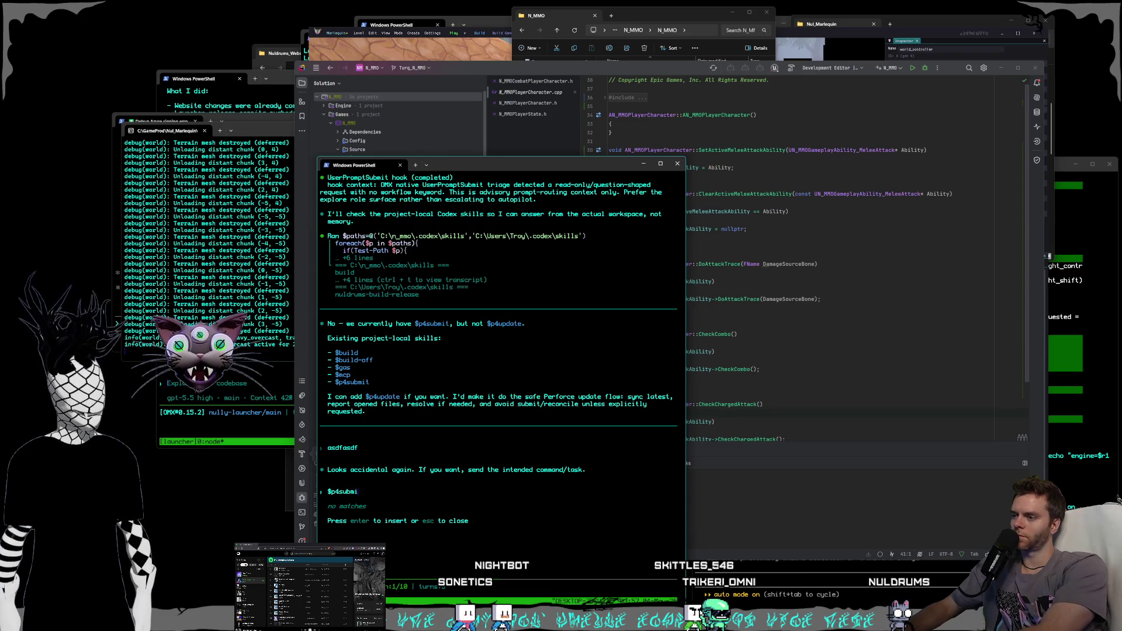
text(e the submit command for some reason ca)
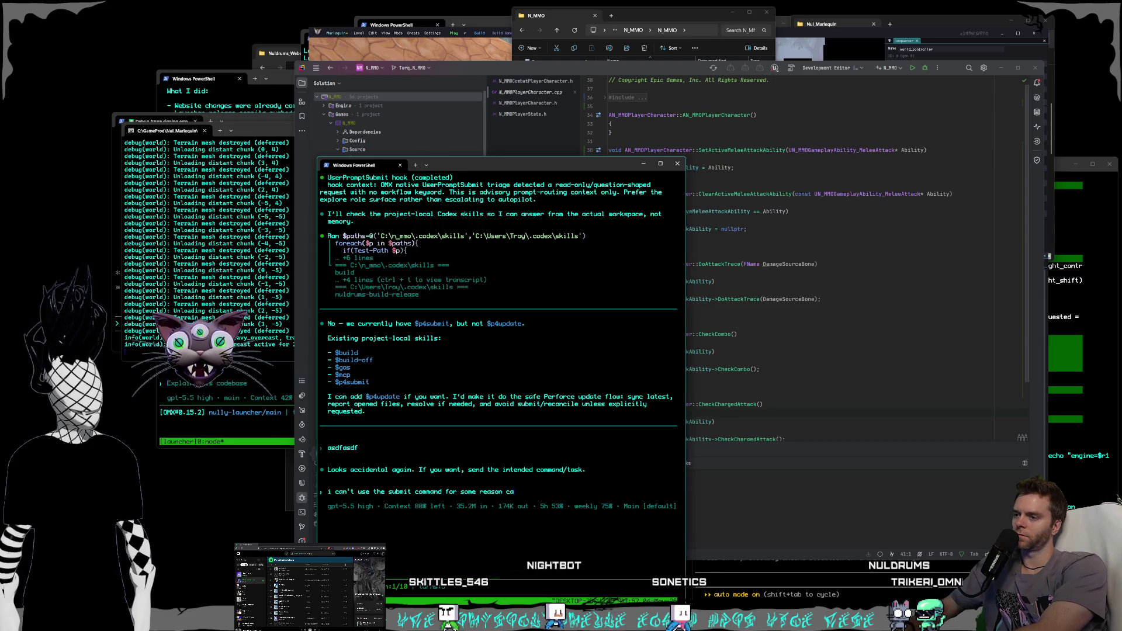
text(t)
- Send the submit request to Codex, then exit JetBrains Rider through Confirm Exit
key(Return)
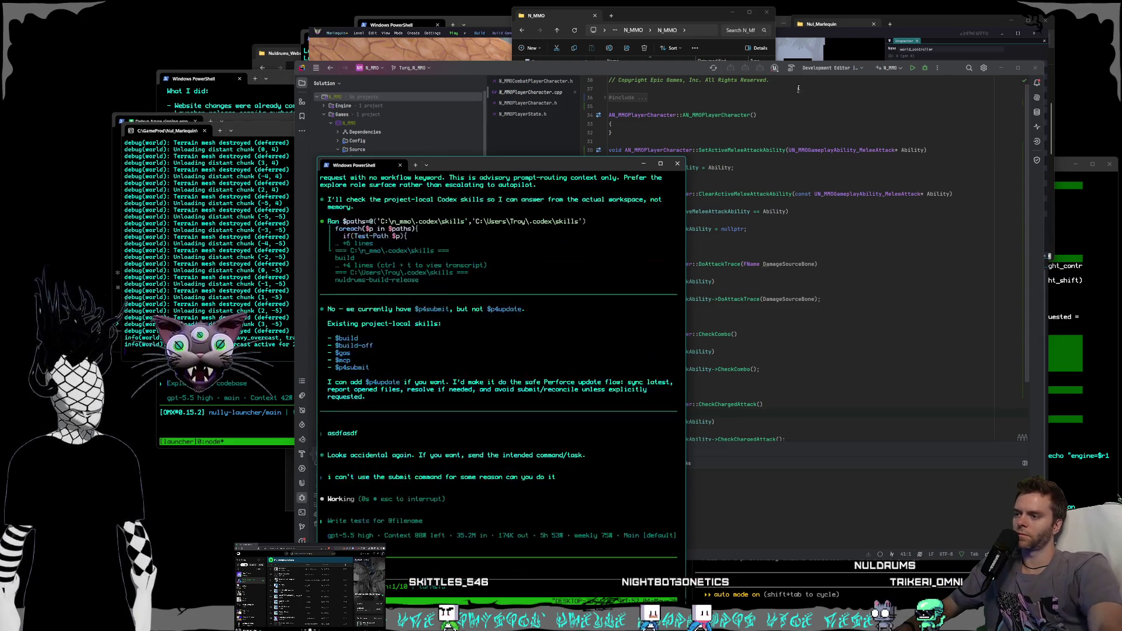
click(971, 73)
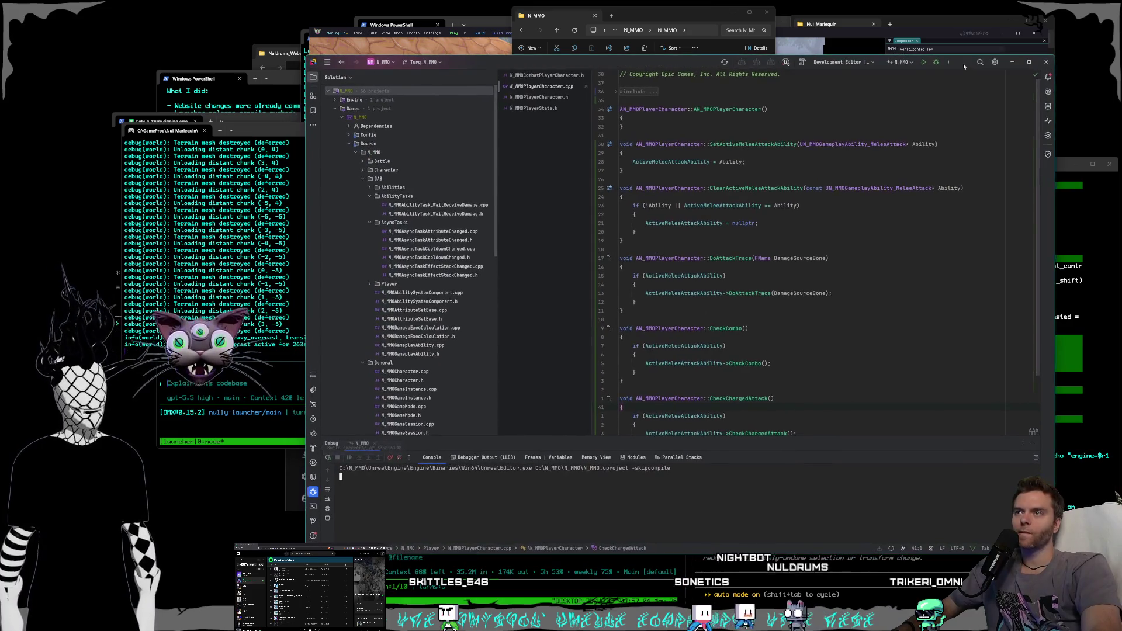
click(1046, 63)
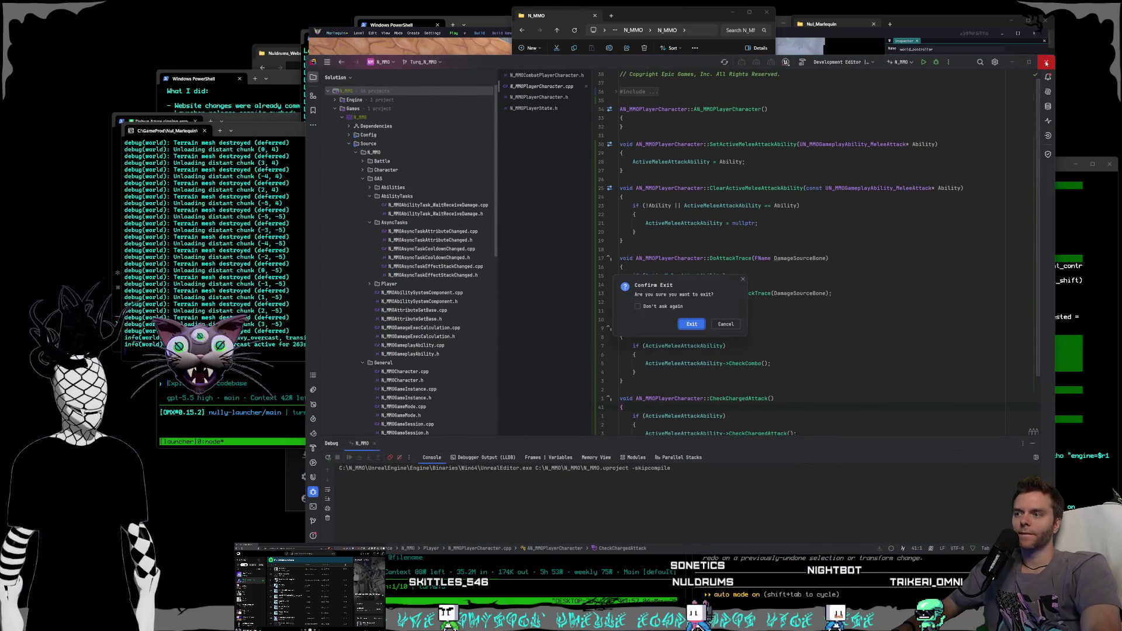
click(693, 325)
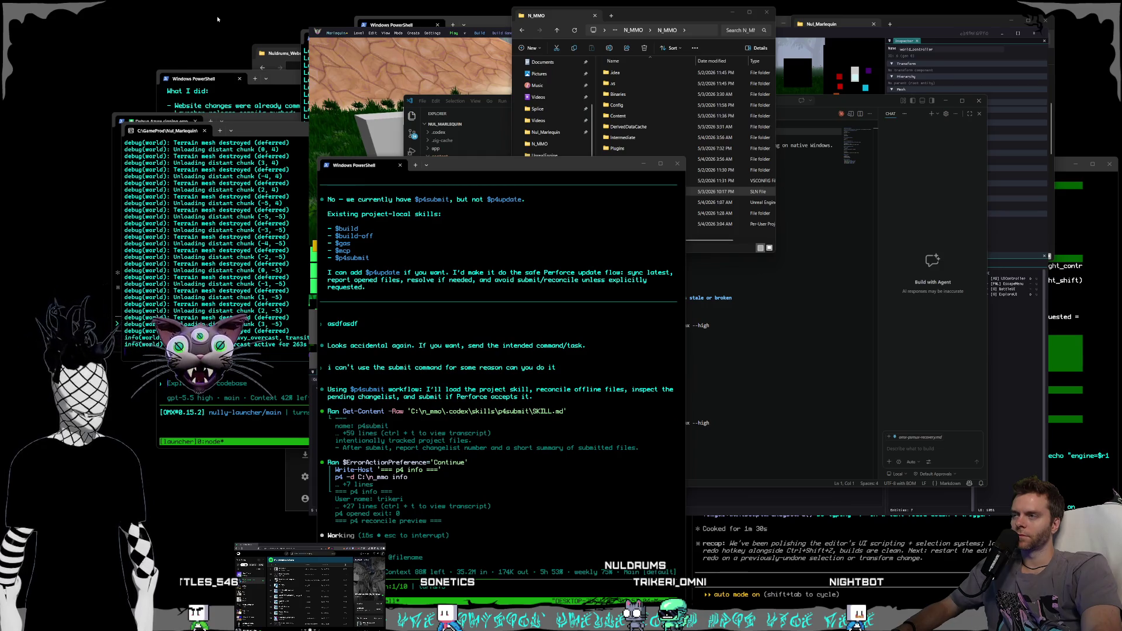
- Test undo/redo of the cube selection in Marlequin and select world_controller, then switch to VS Code
click(324, 33)
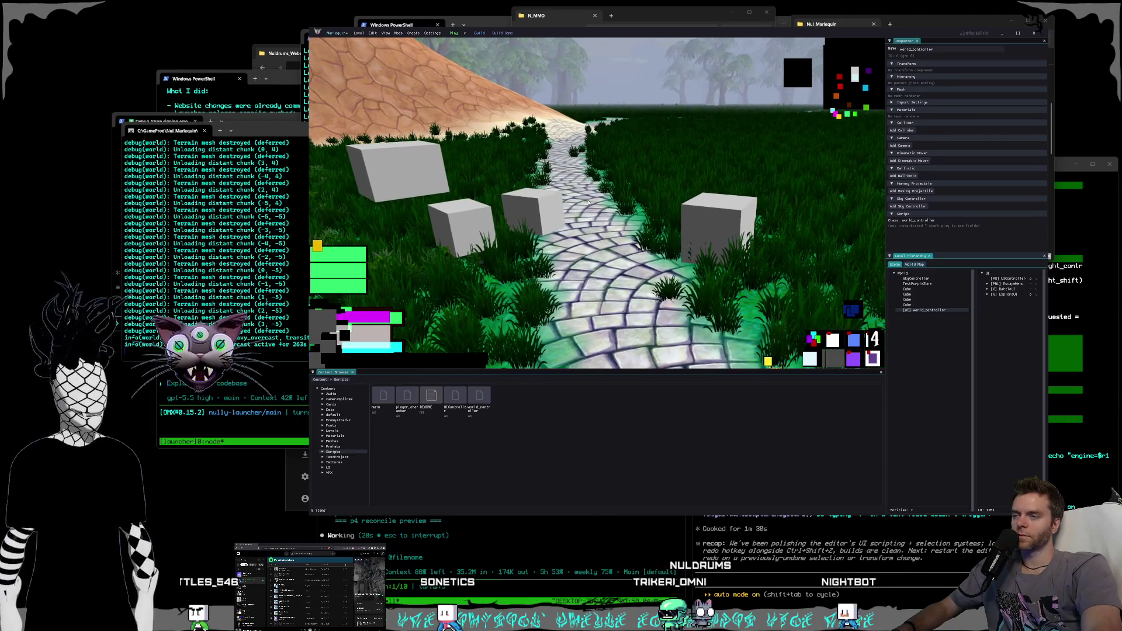
key(ctrl+z)
key(ctrl+shift+z)
key(Escape)
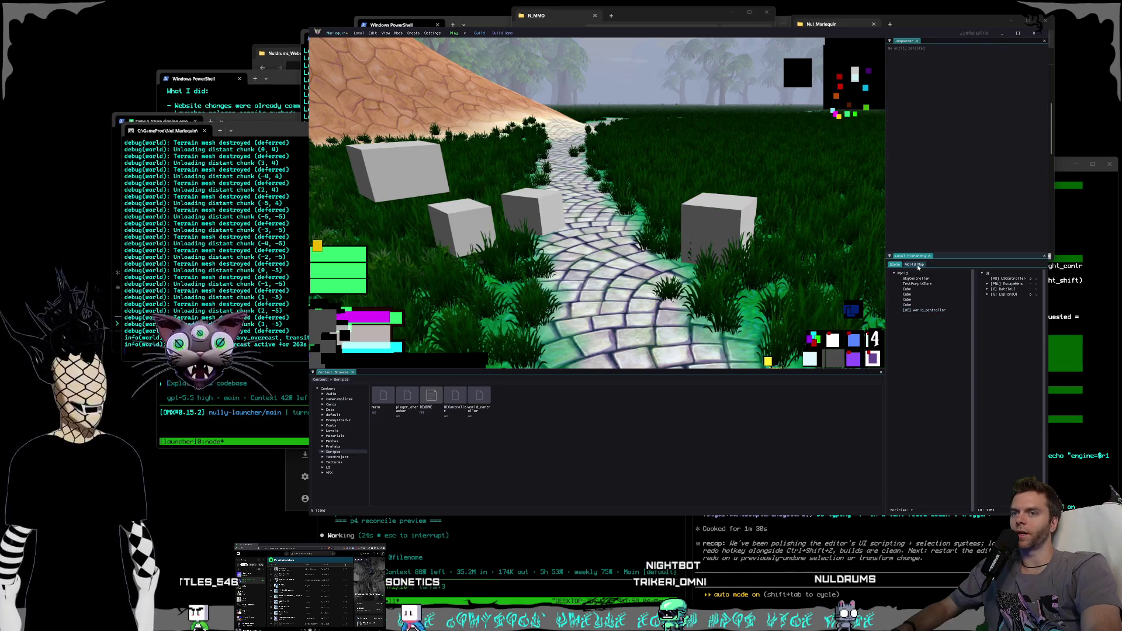
click(926, 311)
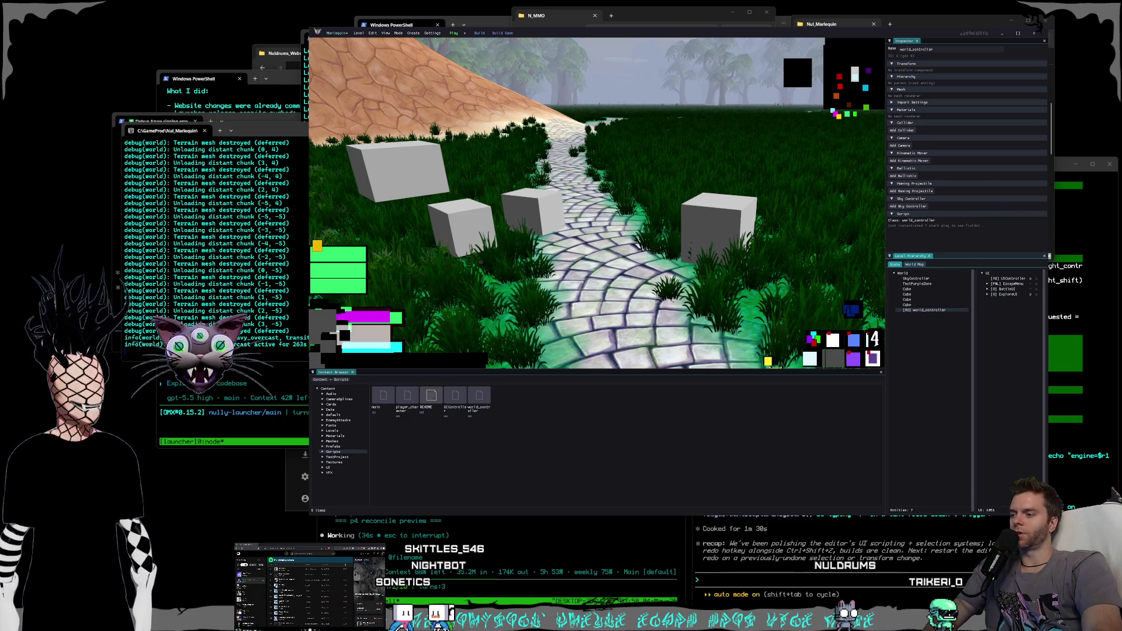
key(alt+Tab)
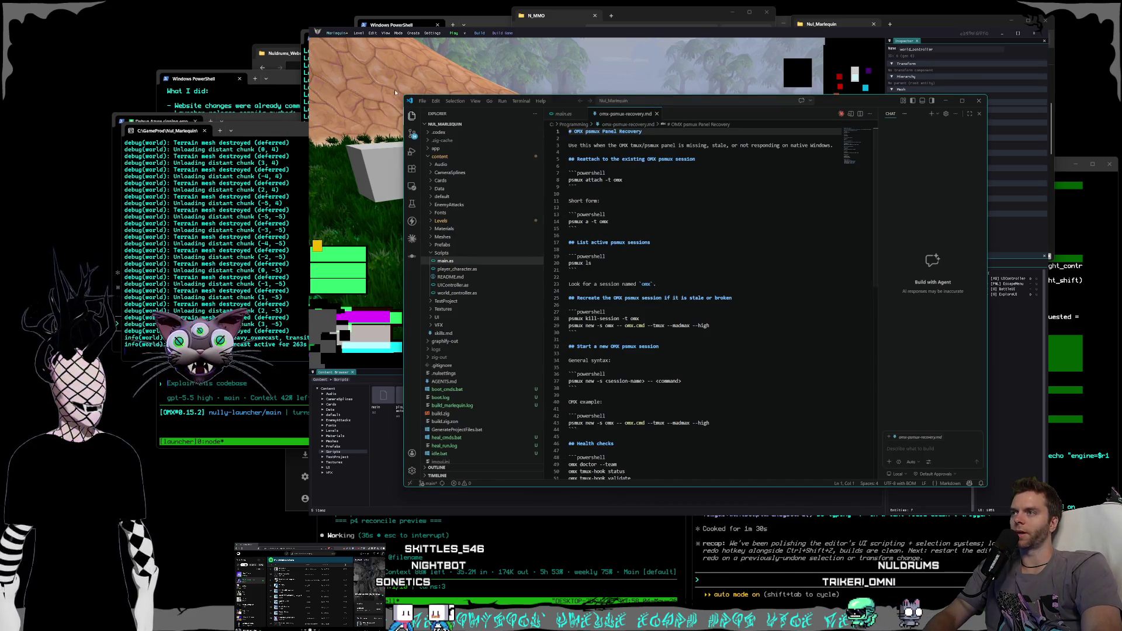
- Enlarge the VS Code window, view main.as, then open world_controller.as from content/Scripts
drag(402, 95, 352, 54)
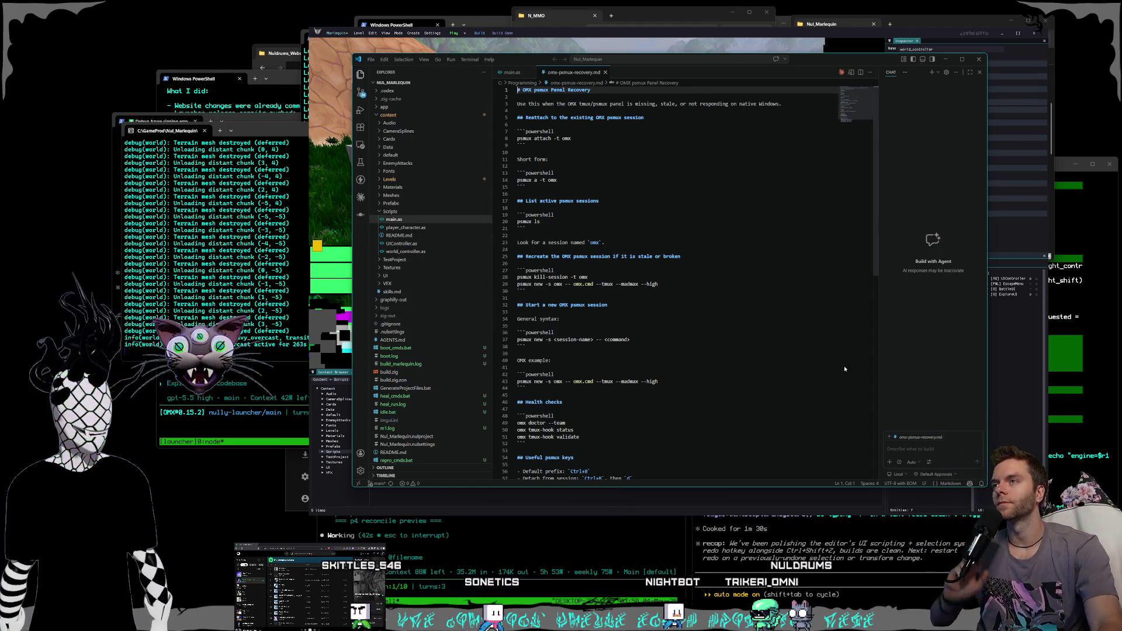
click(512, 73)
scroll(432, 246, down, 1)
scroll(433, 246, up, 1)
click(429, 253)
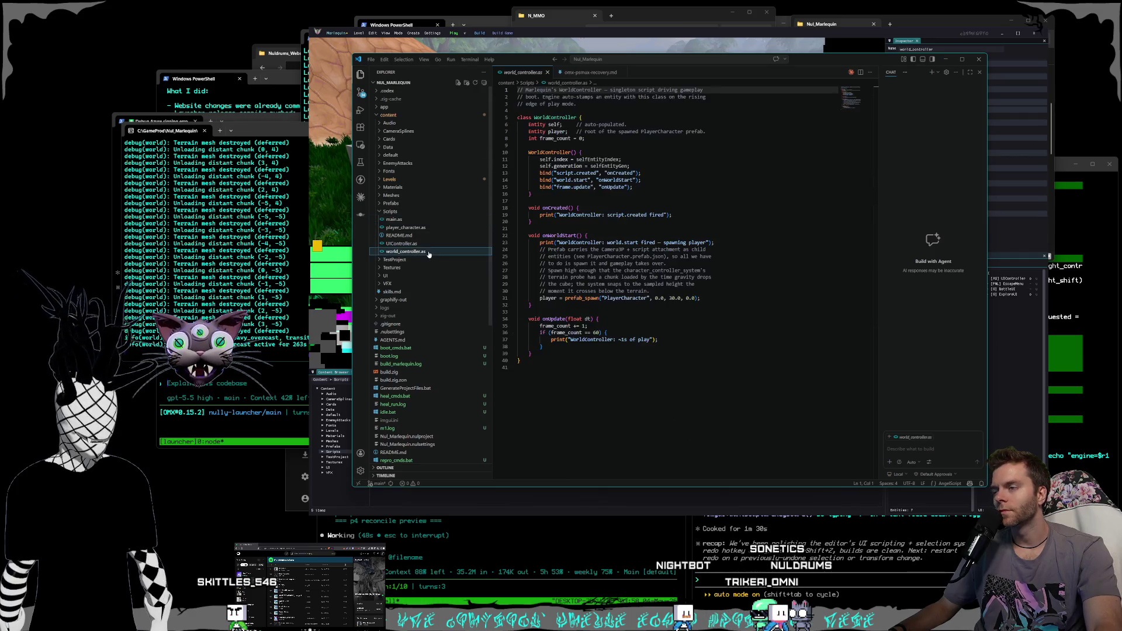
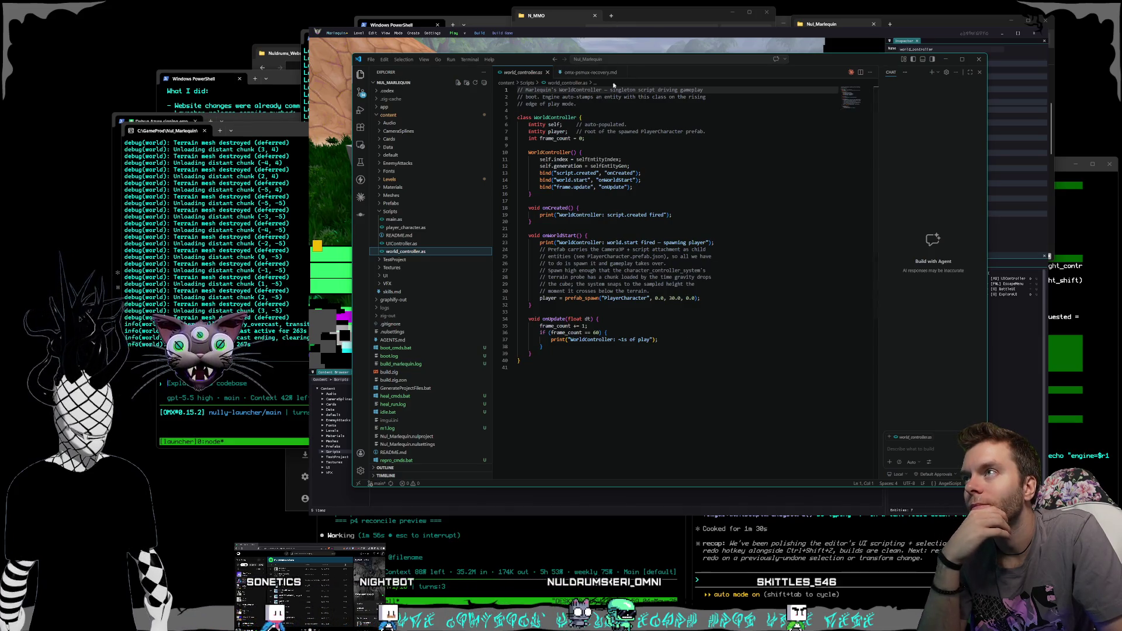
- Look over the PlayerCharacter prefab in Marlequin's Prefabs folder, then return to VS Code
key(alt+Tab)
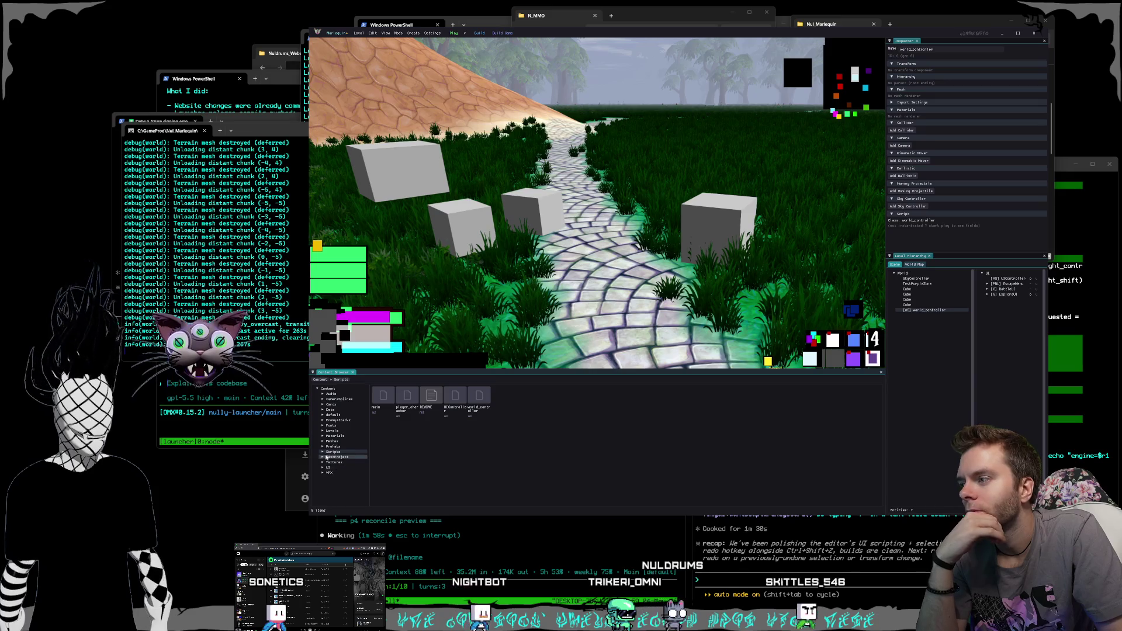
key(Up)
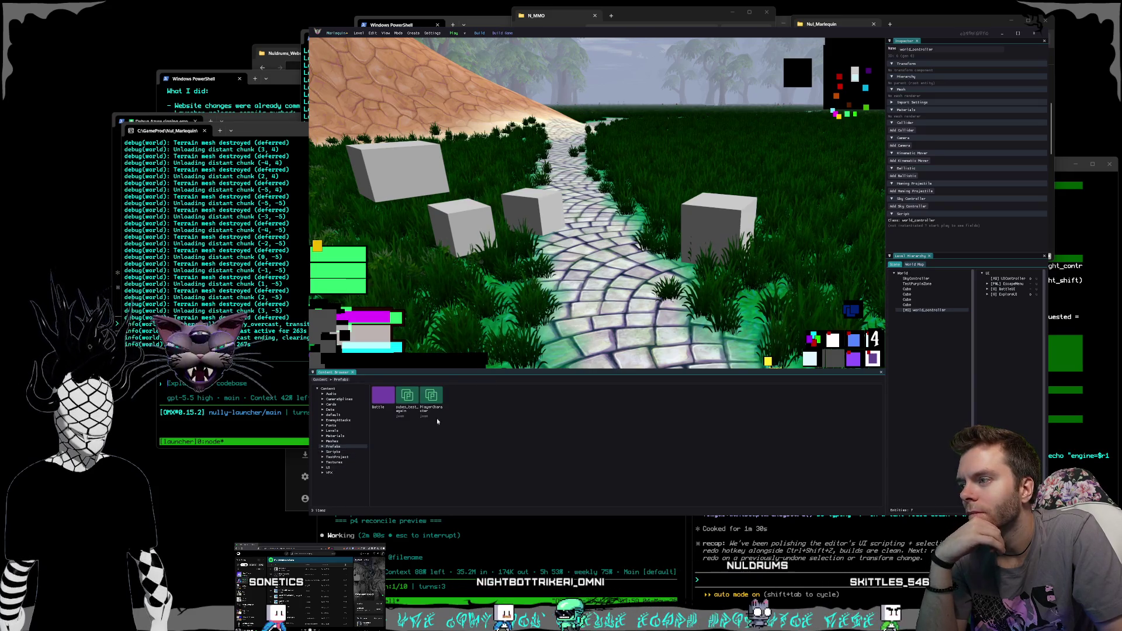
click(433, 398)
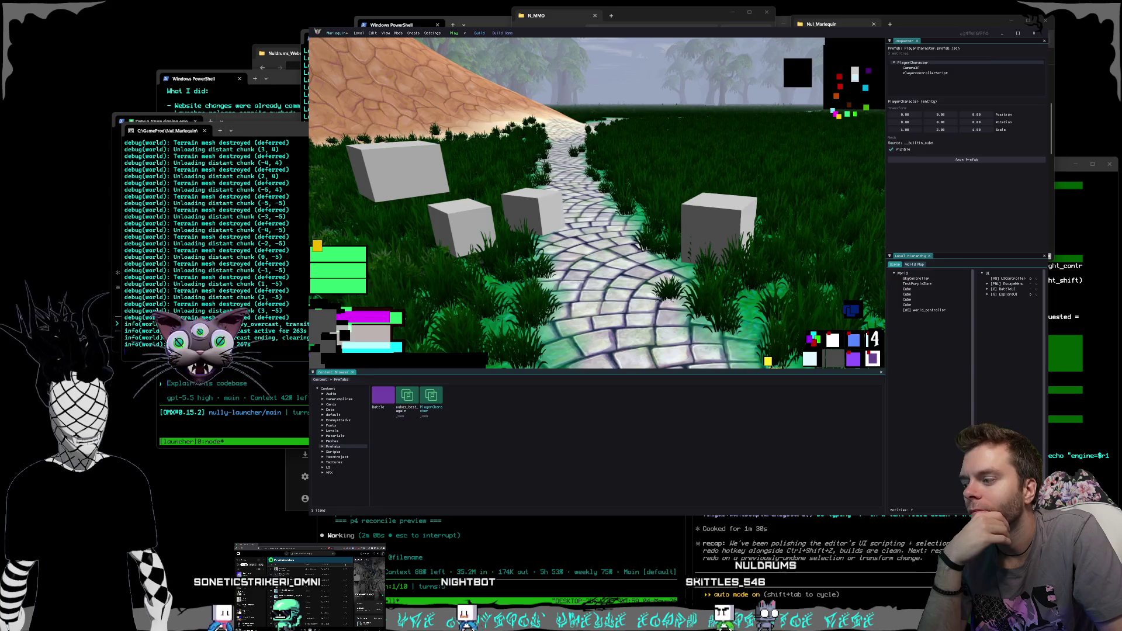
key(alt+Tab)
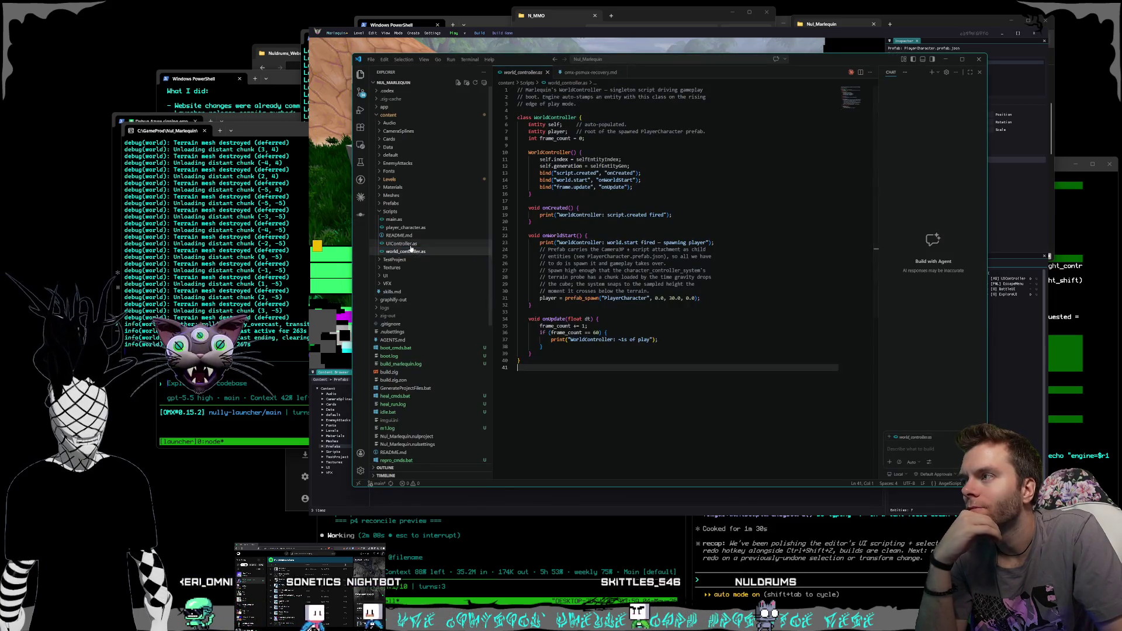
- Read the player movement code in player_character.as, then bring the Azure signing terminal forward
click(402, 243)
click(409, 227)
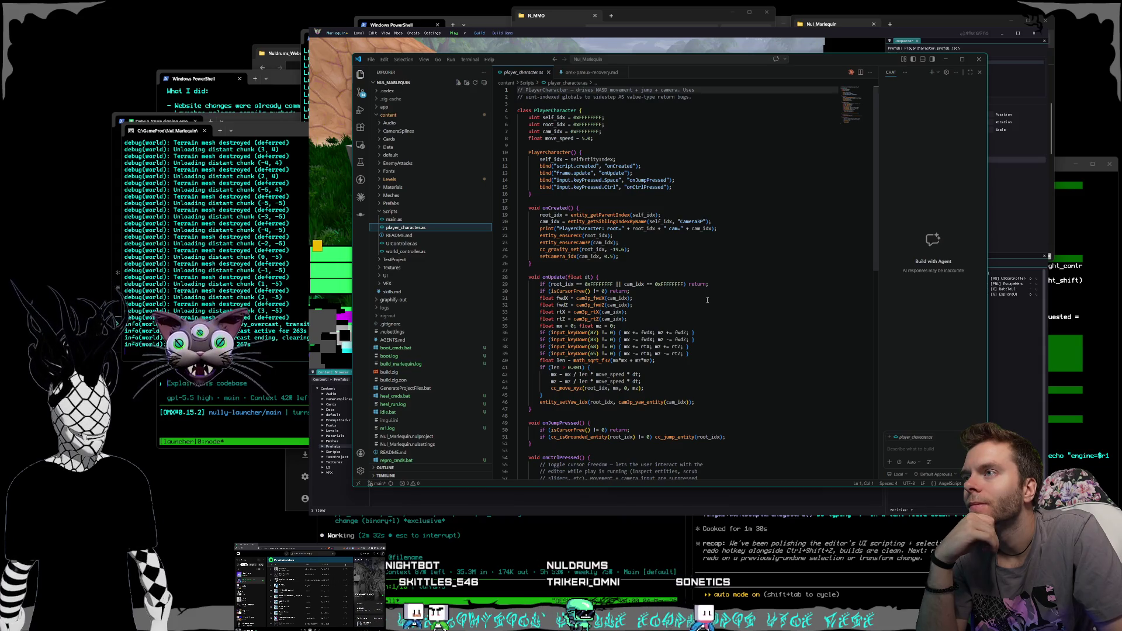
scroll(707, 300, down, 1)
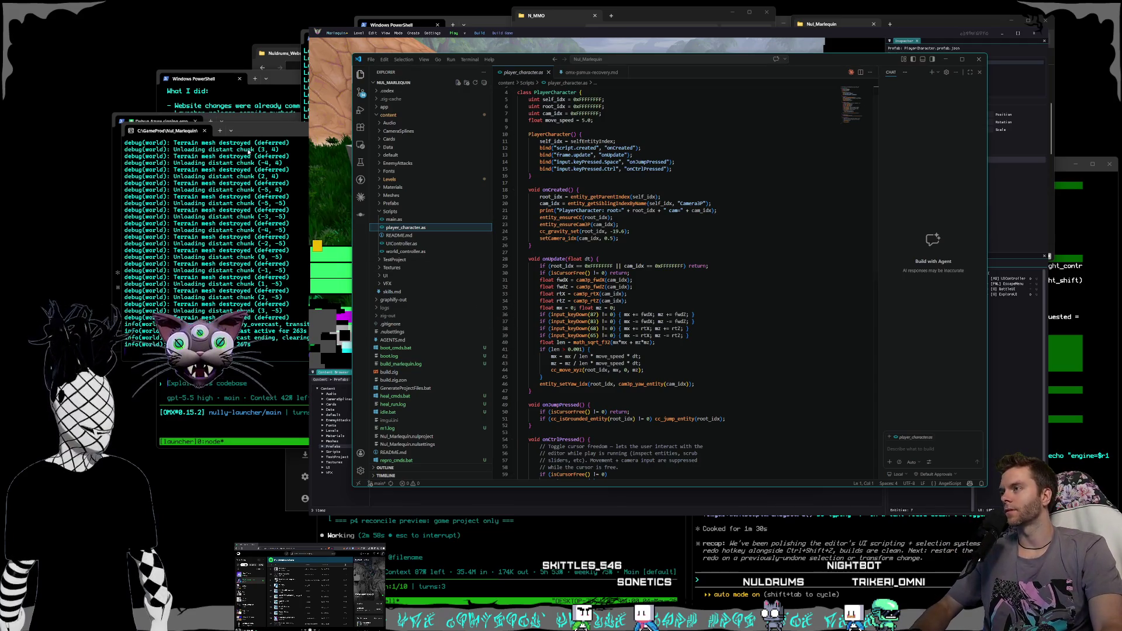
click(255, 124)
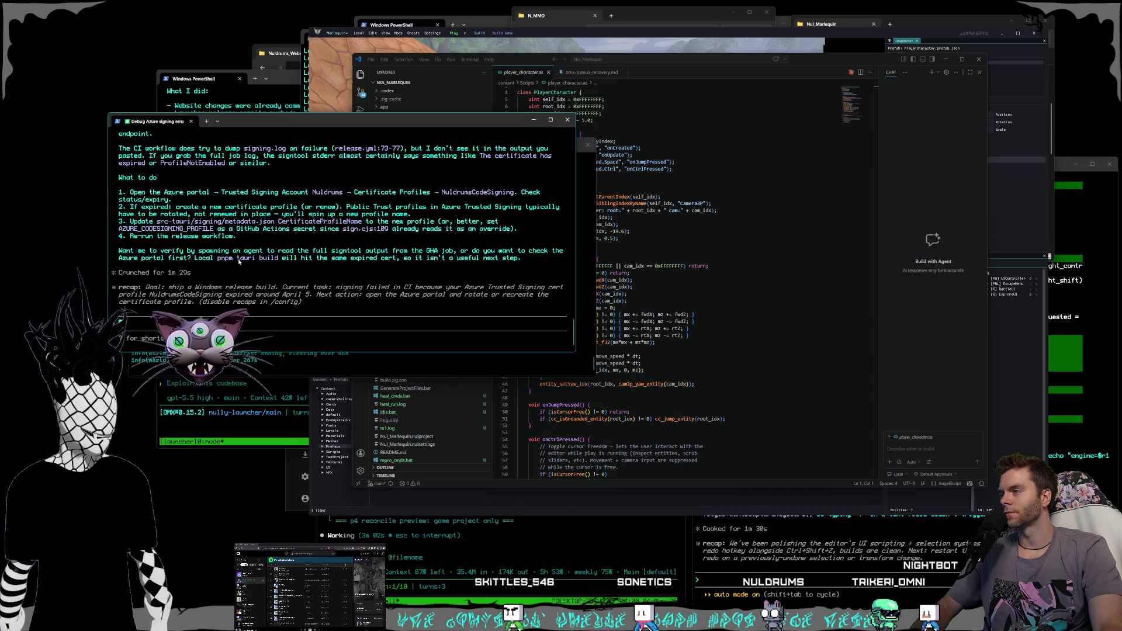
- Scroll through Claude's reply and enlarge the Debug Azure signing terminal window
scroll(237, 263, up, 3)
scroll(237, 263, down, 5)
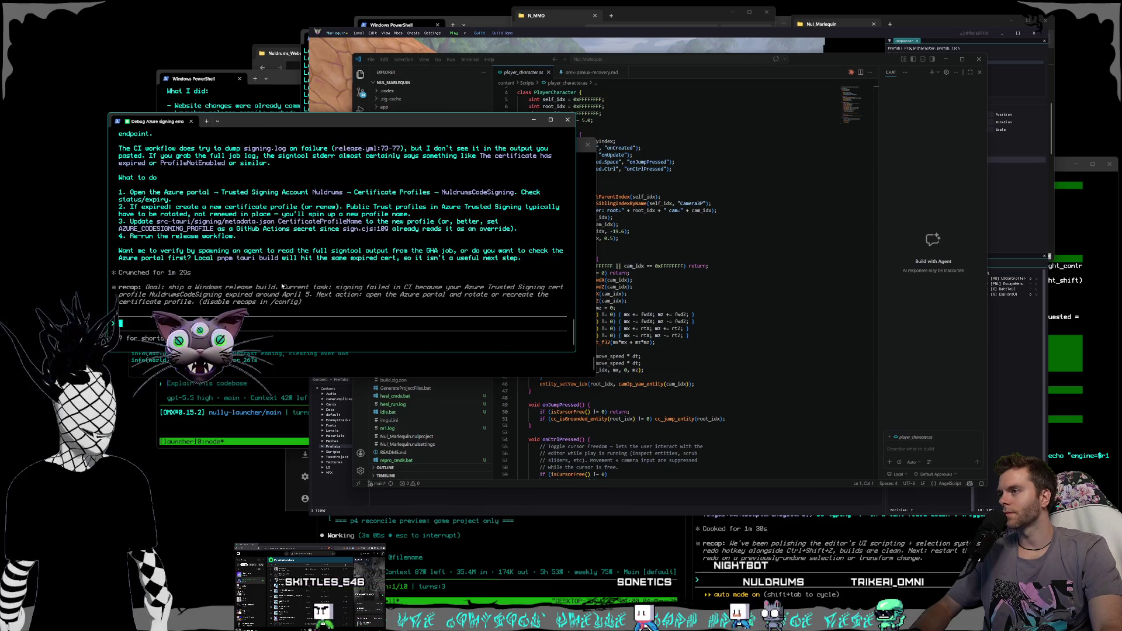
scroll(280, 286, up, 2)
scroll(280, 285, up, 8)
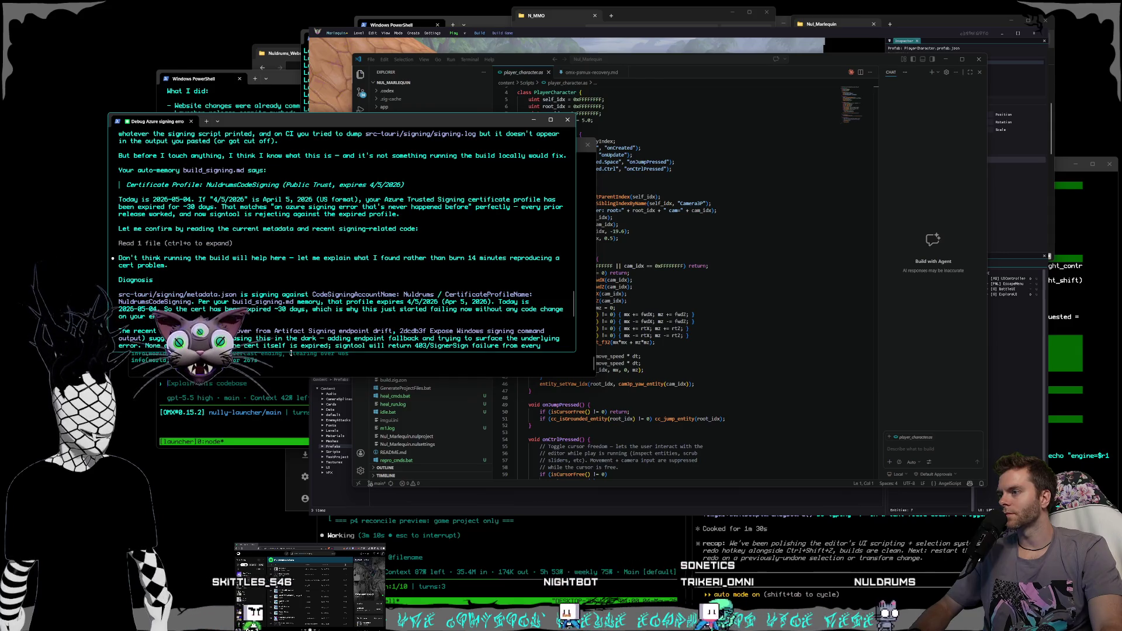
drag(291, 352, 290, 454)
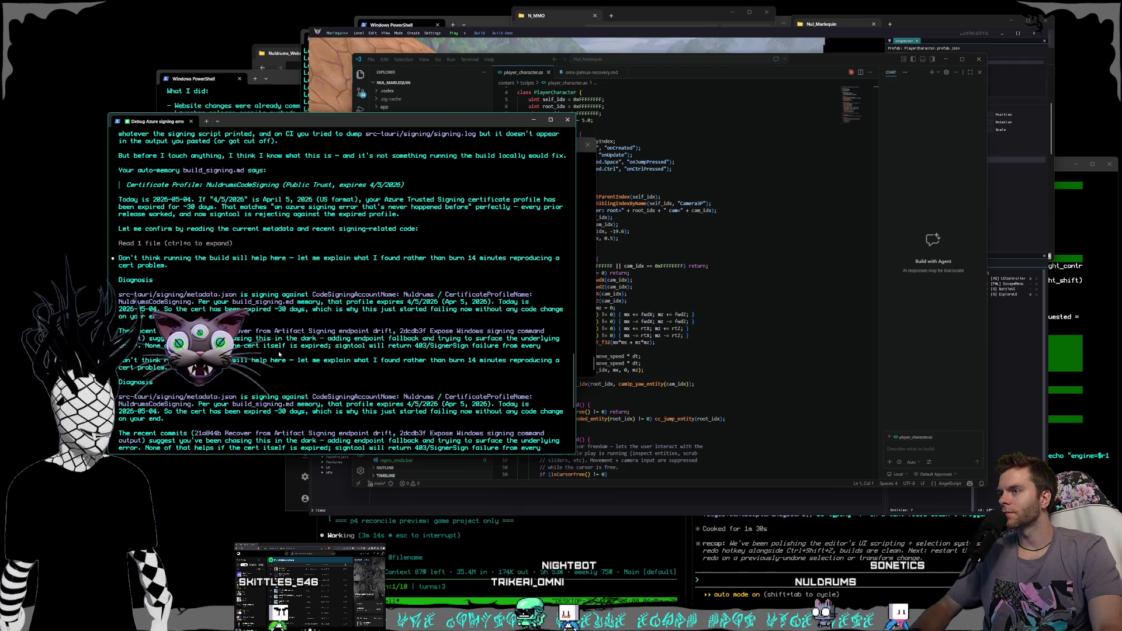
scroll(280, 354, down, 3)
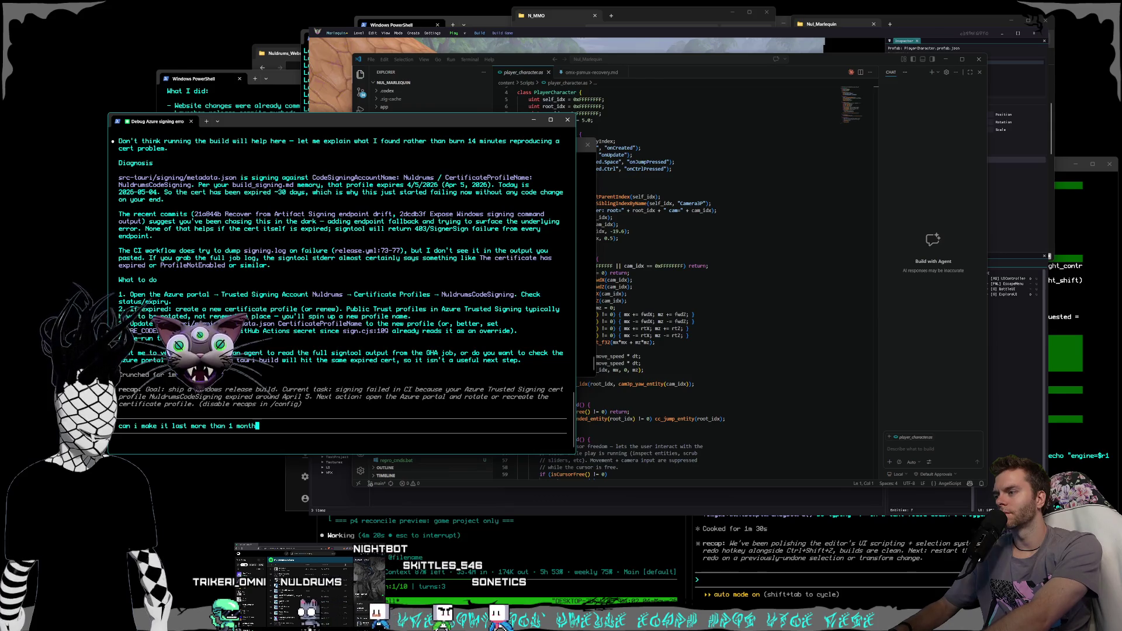
- Ask Claude whether the signing certificate can last beyond one month, then return to VS Code
text(/)
key(Return)
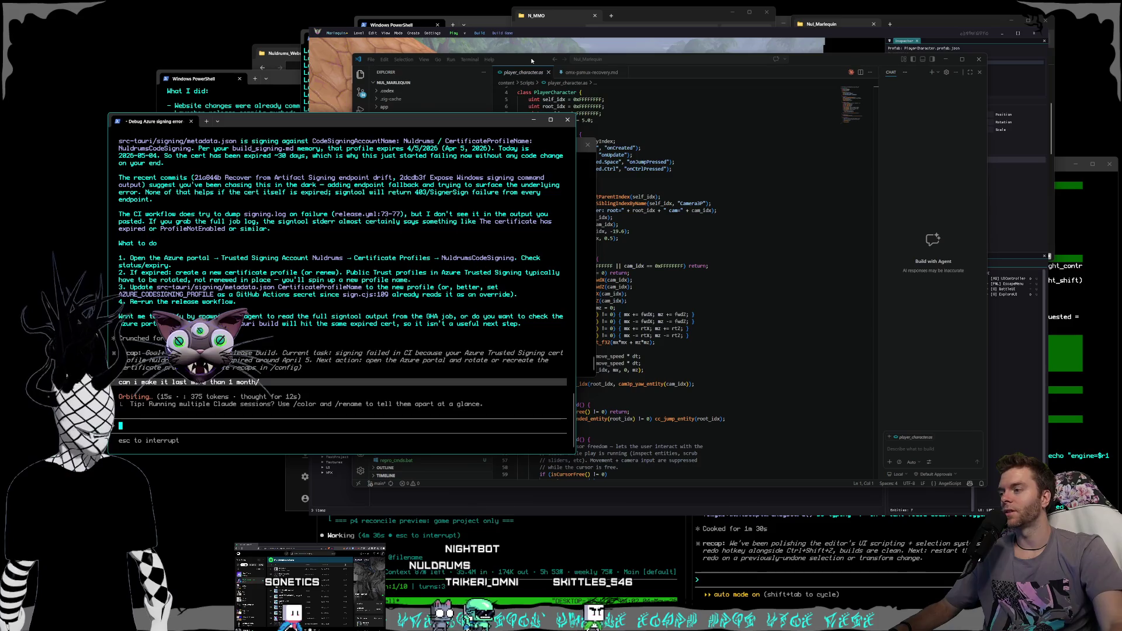
click(524, 65)
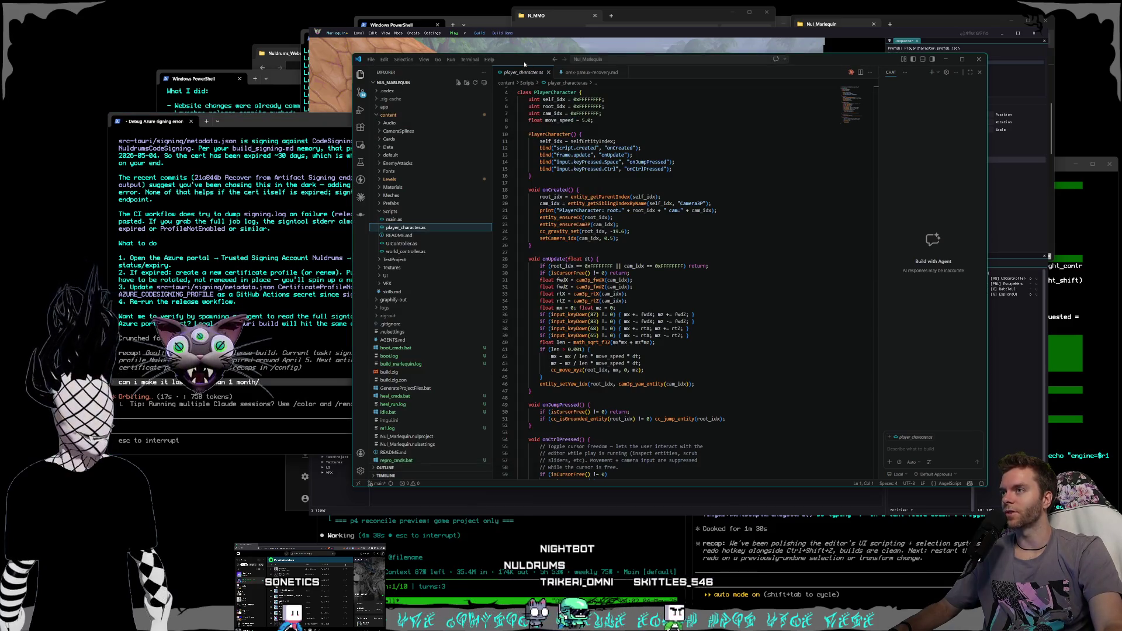
- Skim player_character.as, then bring up Claude's reply on Trusted Signing certificate expiry
scroll(641, 266, down, 2)
scroll(642, 267, down, 2)
scroll(642, 267, up, 5)
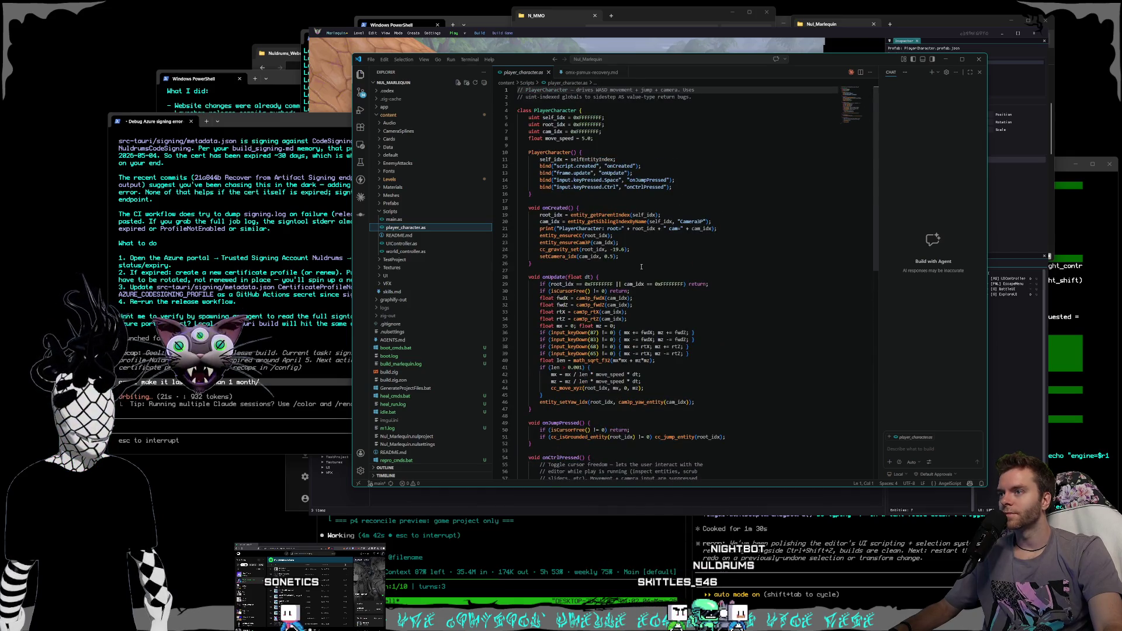
scroll(641, 267, down, 2)
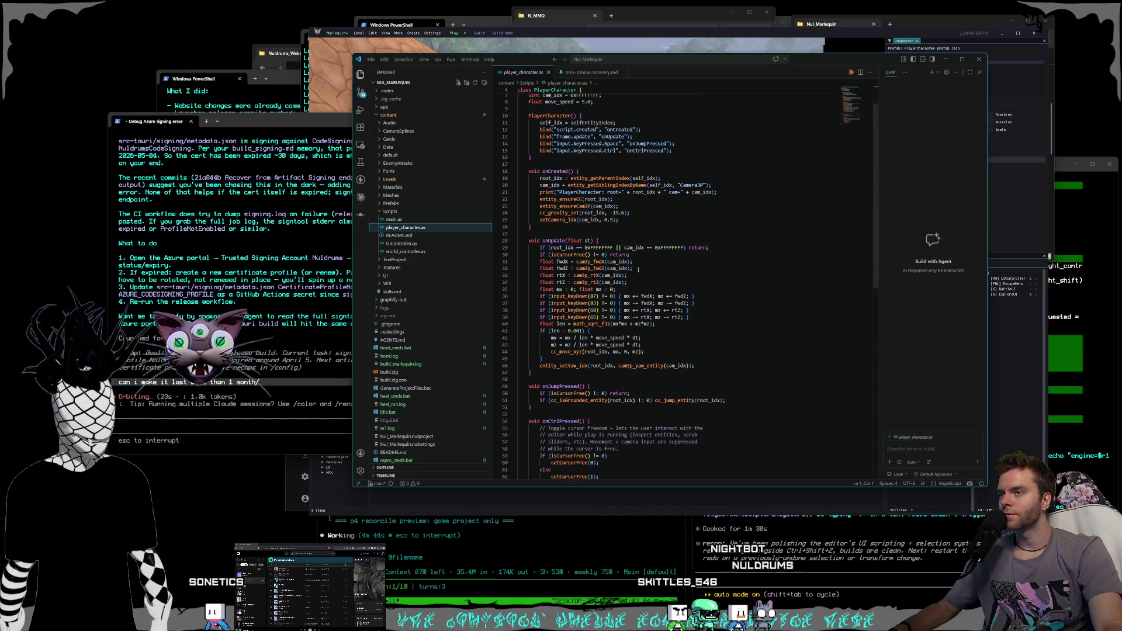
click(337, 290)
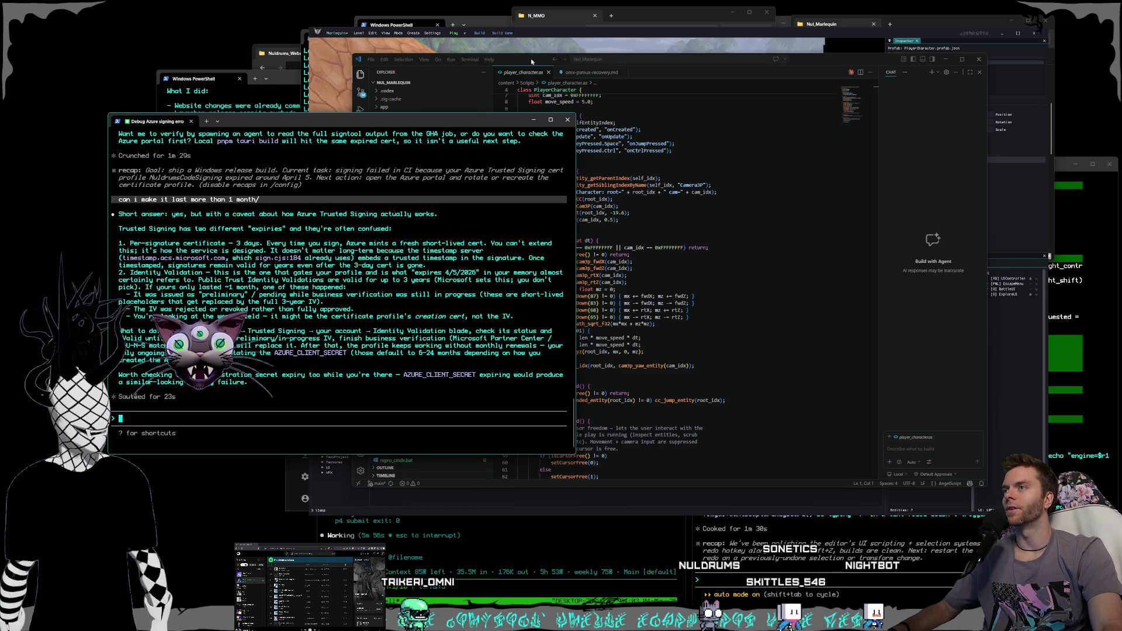
- Scroll to onUpdate in player_character.as and select the 0xFFFFFFFF value on line 29
click(603, 247)
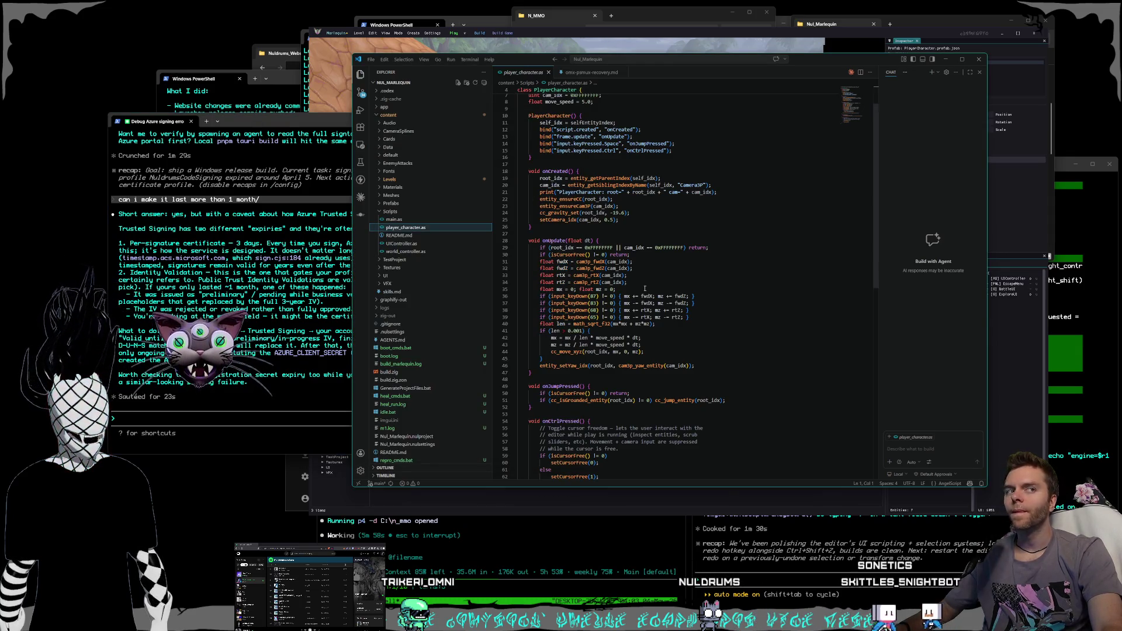
scroll(646, 287, up, 2)
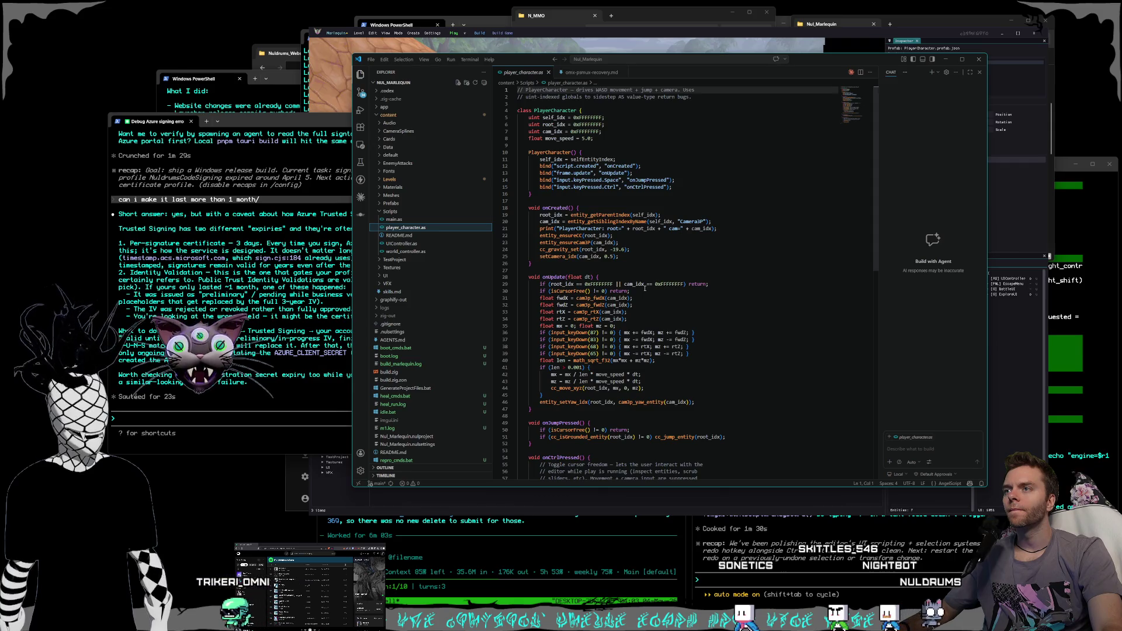
scroll(645, 288, down, 3)
scroll(645, 288, down, 2)
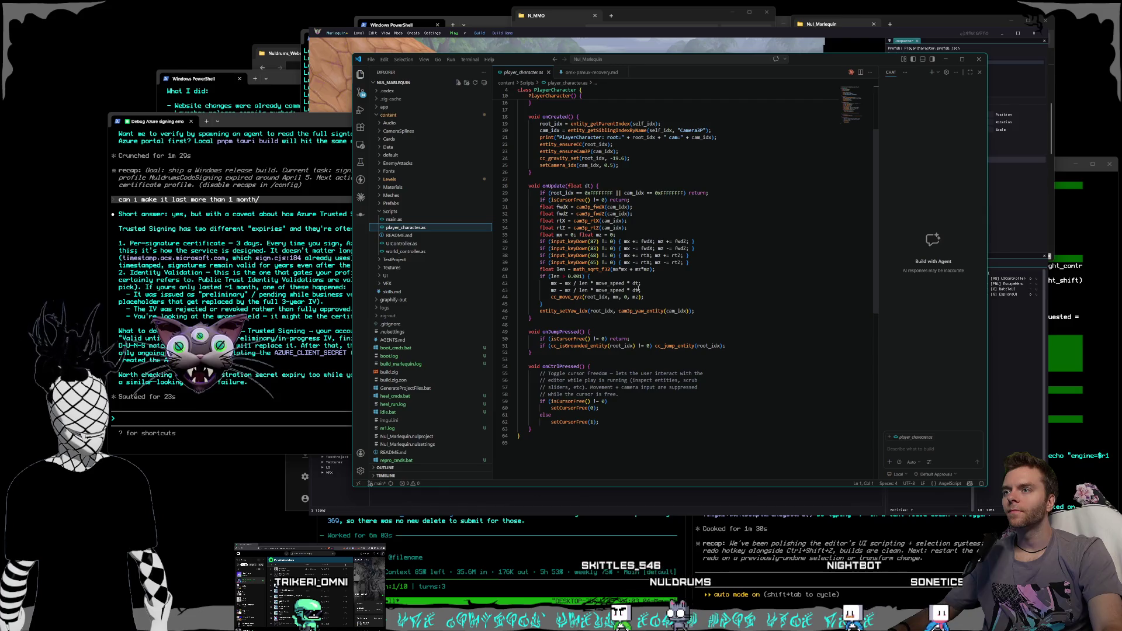
drag(585, 193, 614, 193)
- Check the isCursorFree early returns on lines 30–31, then start play mode in Marlequin
click(657, 208)
click(653, 197)
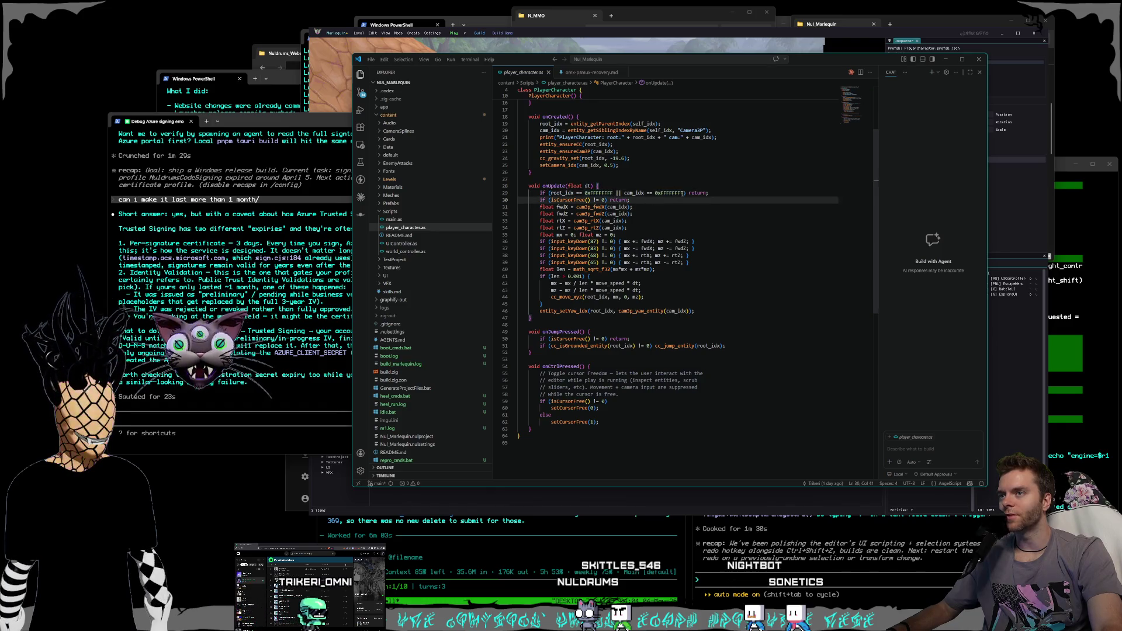
click(663, 205)
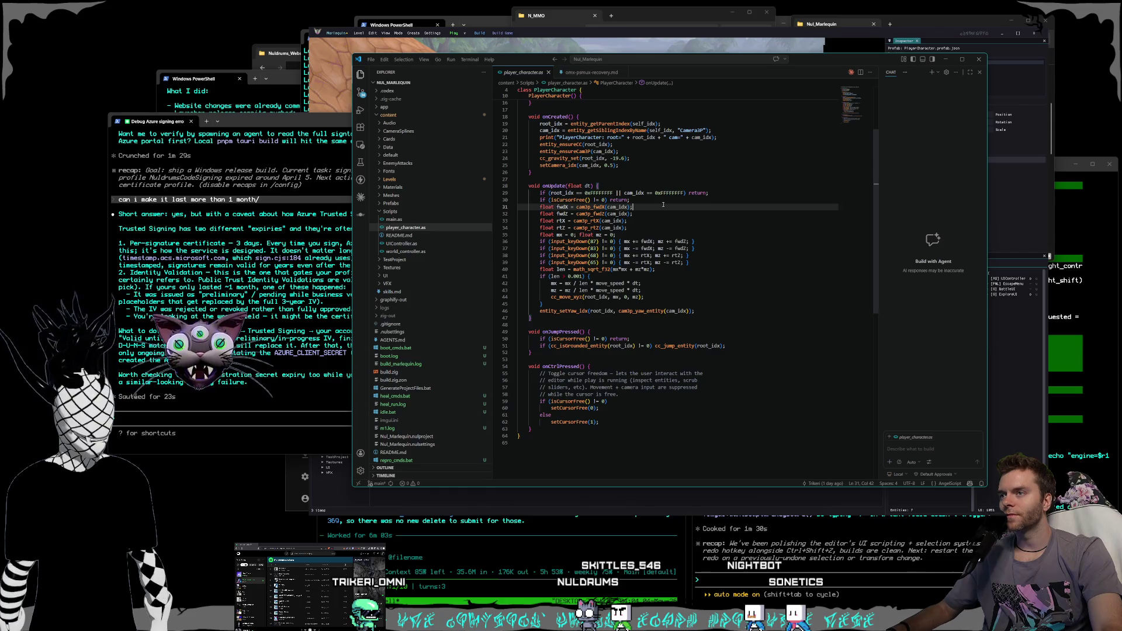
click(661, 202)
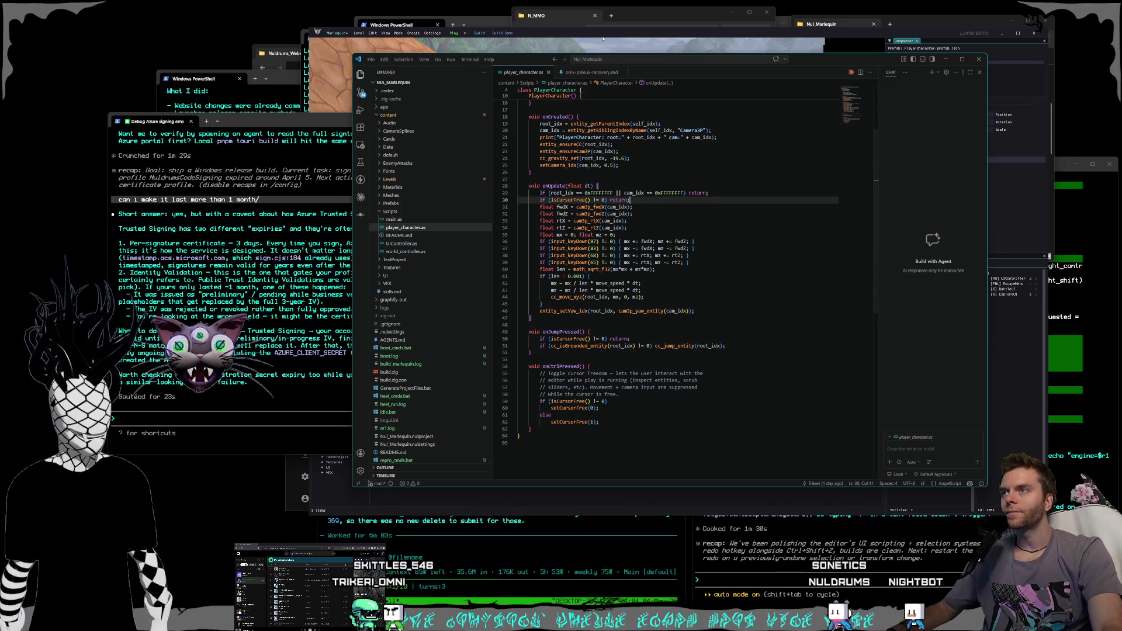
key(alt+Tab)
click(453, 33)
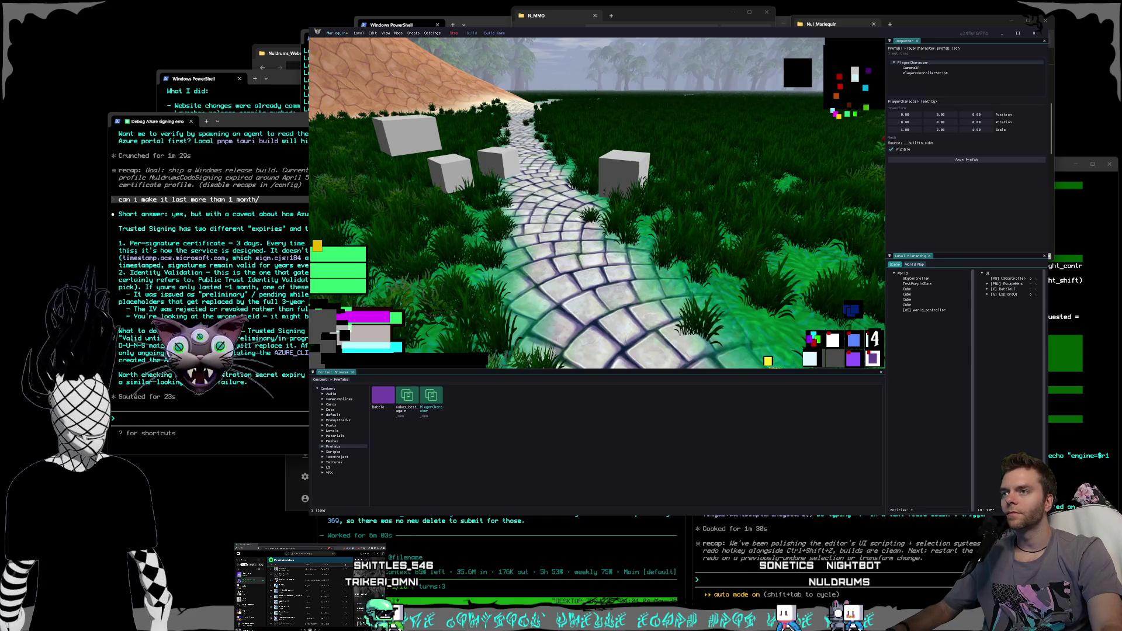
- Stop play mode, minimize Marlequin, and relaunch Nul_Marlequin.nulproject from File Explorer
click(453, 32)
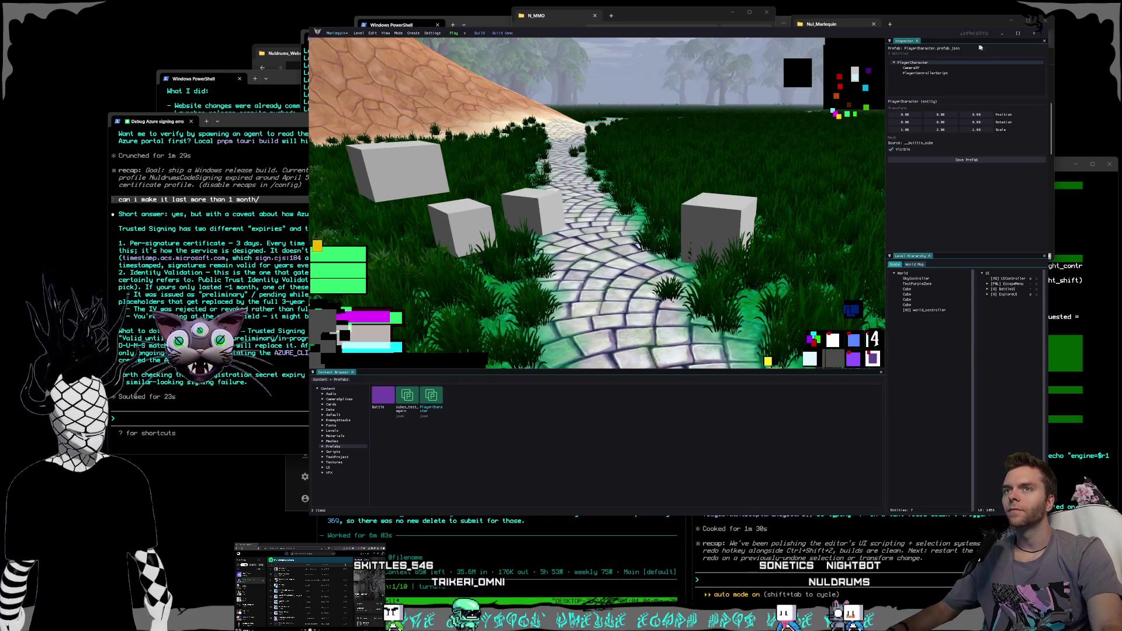
click(1033, 34)
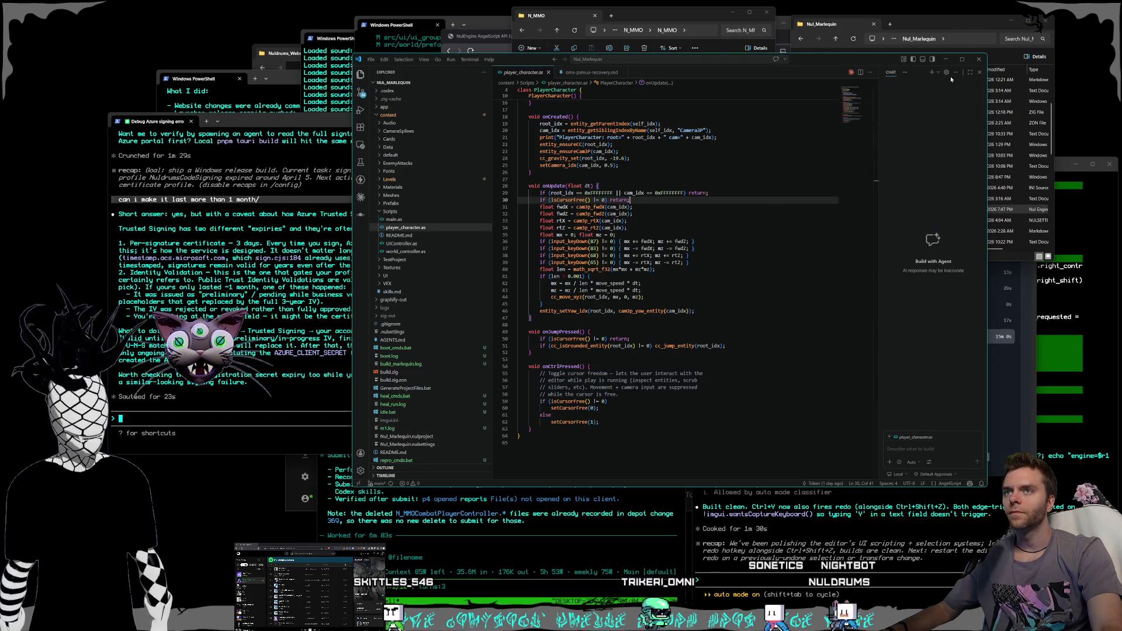
click(996, 177)
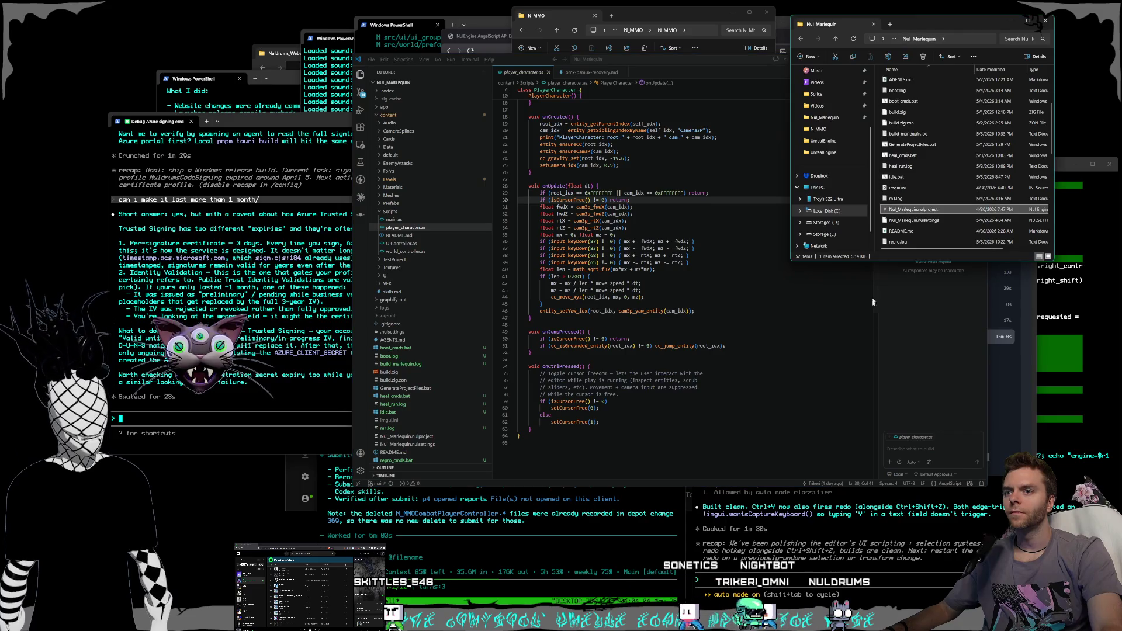
double_click(913, 209)
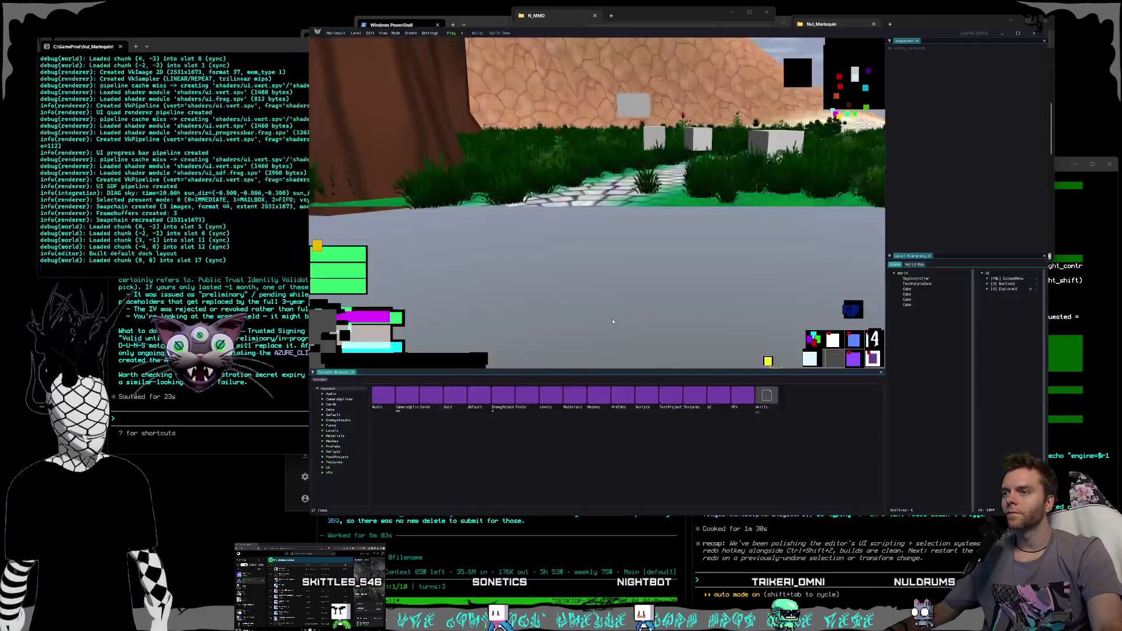
- Place the PlayerCharacter prefab from Prefabs into the level, raised above the path
double_click(618, 396)
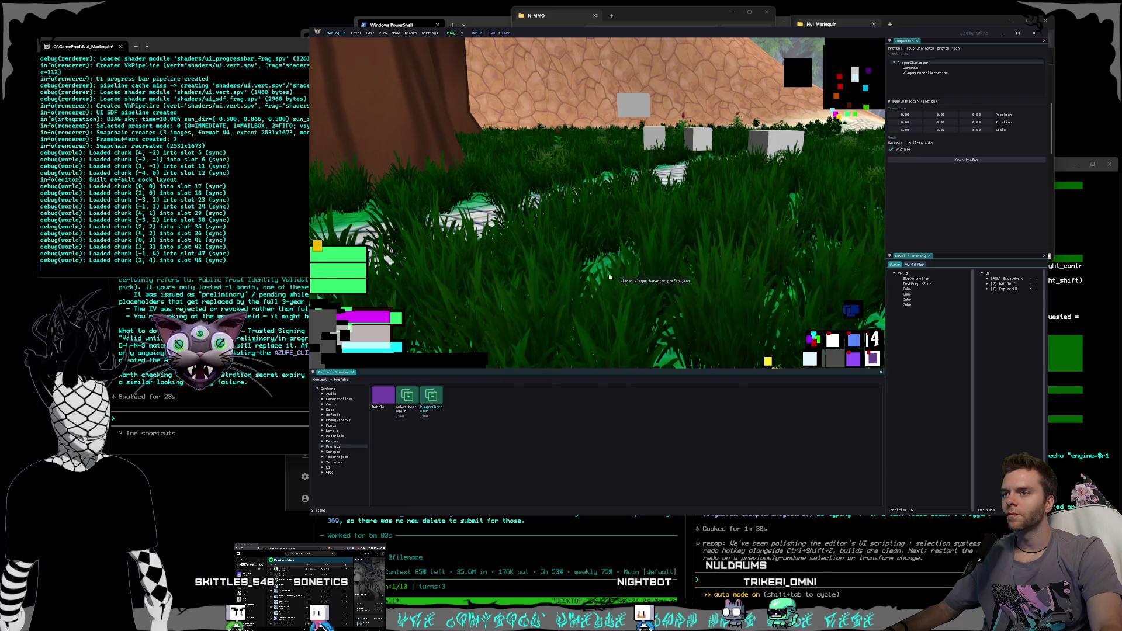
drag(431, 396, 608, 278)
key(f)
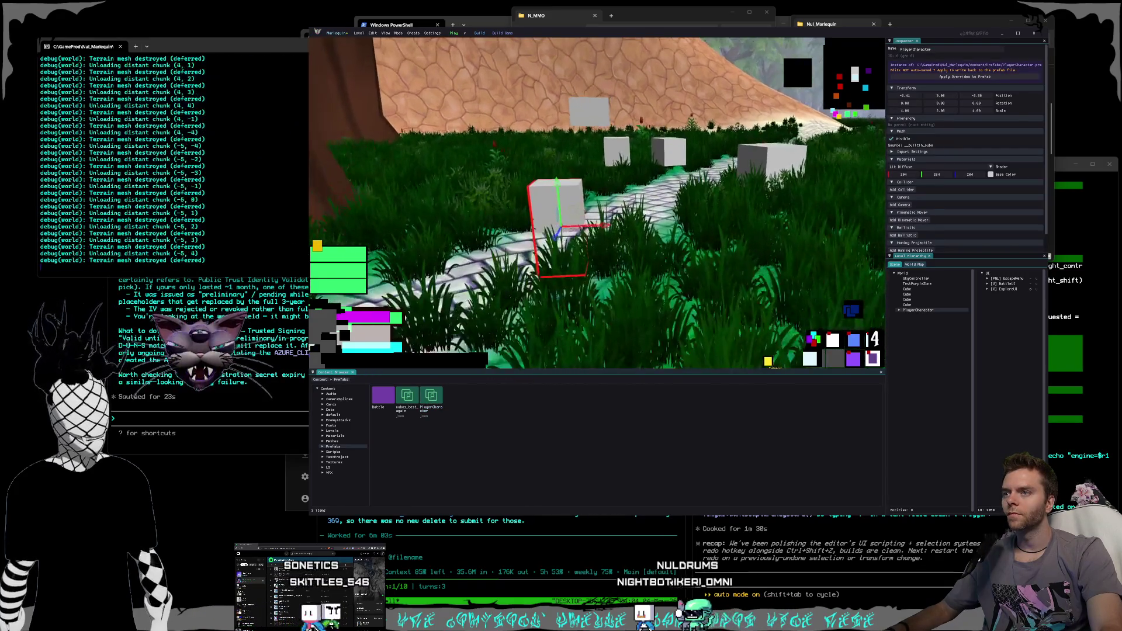
mouse_move(594, 277)
mouse_down()
mouse_move(601, 217)
mouse_move(582, 215)
mouse_up()
key(f)
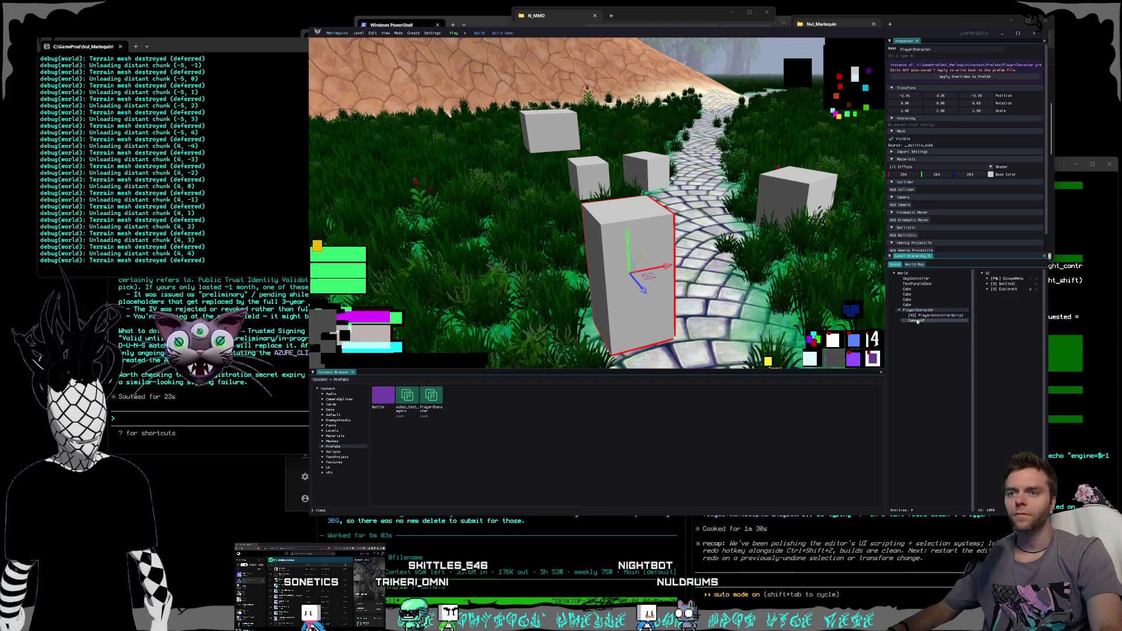
- Compare the PlayerControllerScript and Camera3P children, widening the properties panel, ending on PlayerControllerScript
click(926, 316)
click(922, 321)
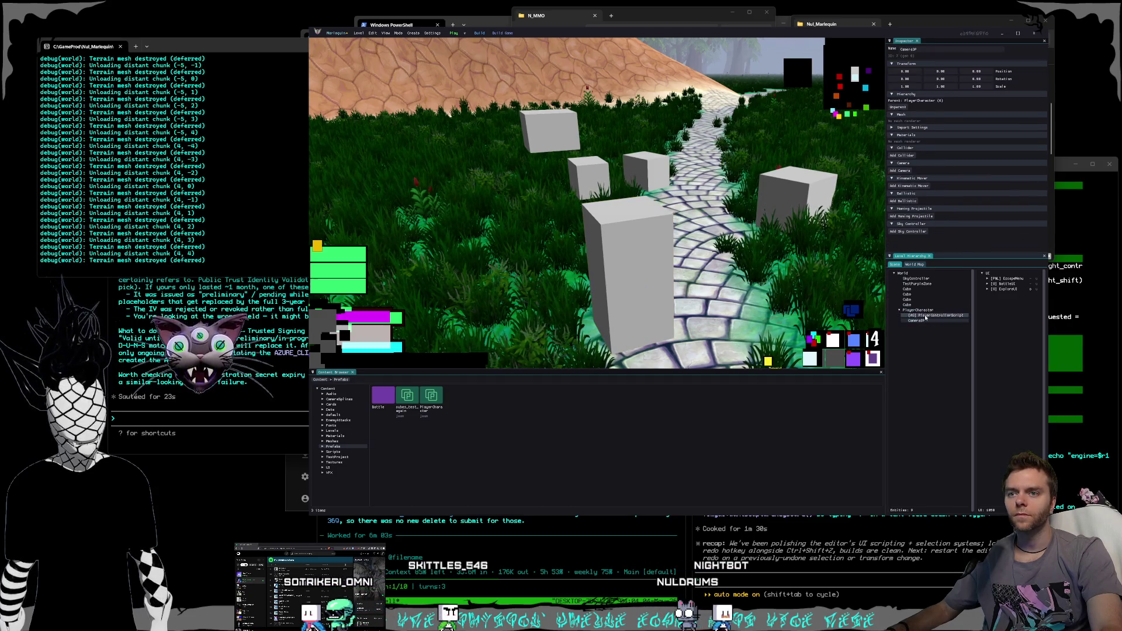
click(926, 316)
click(923, 321)
click(924, 316)
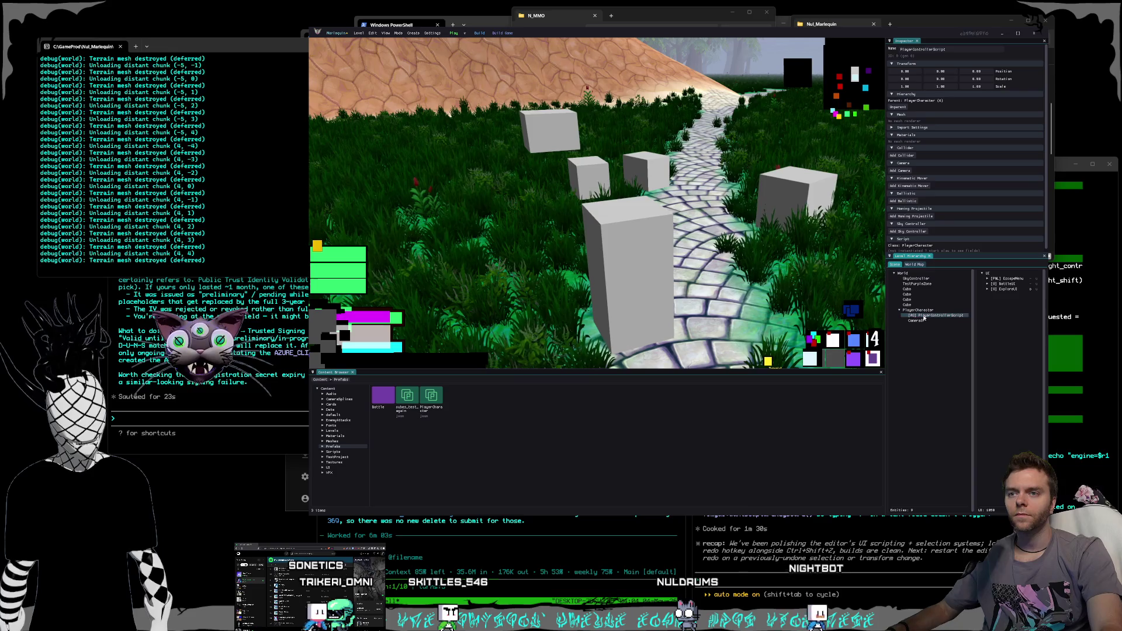
click(925, 321)
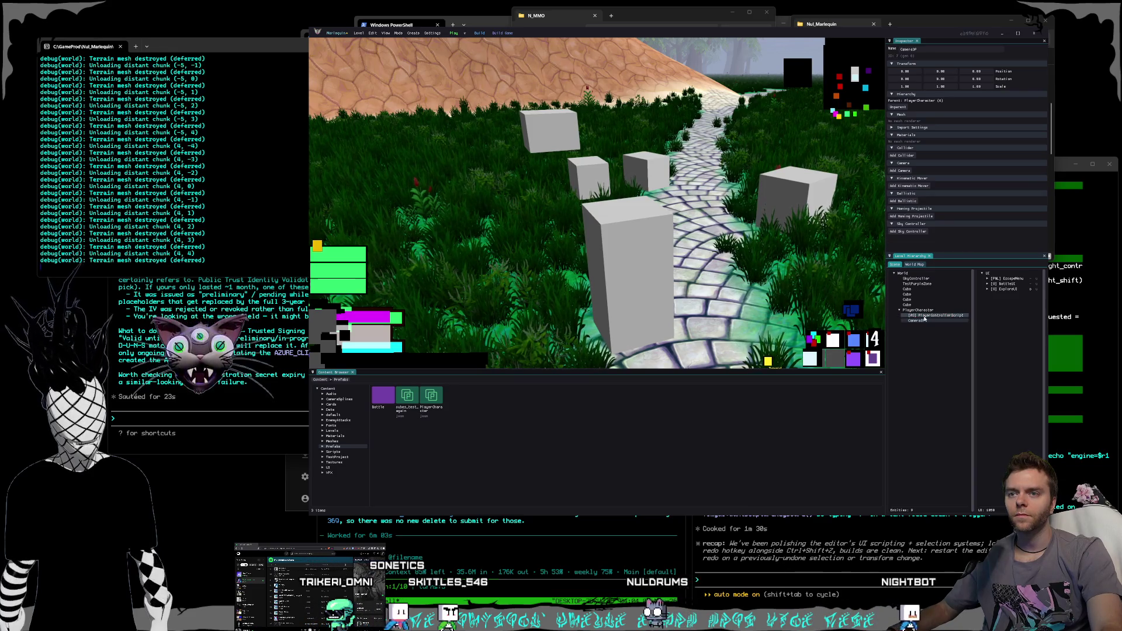
click(924, 316)
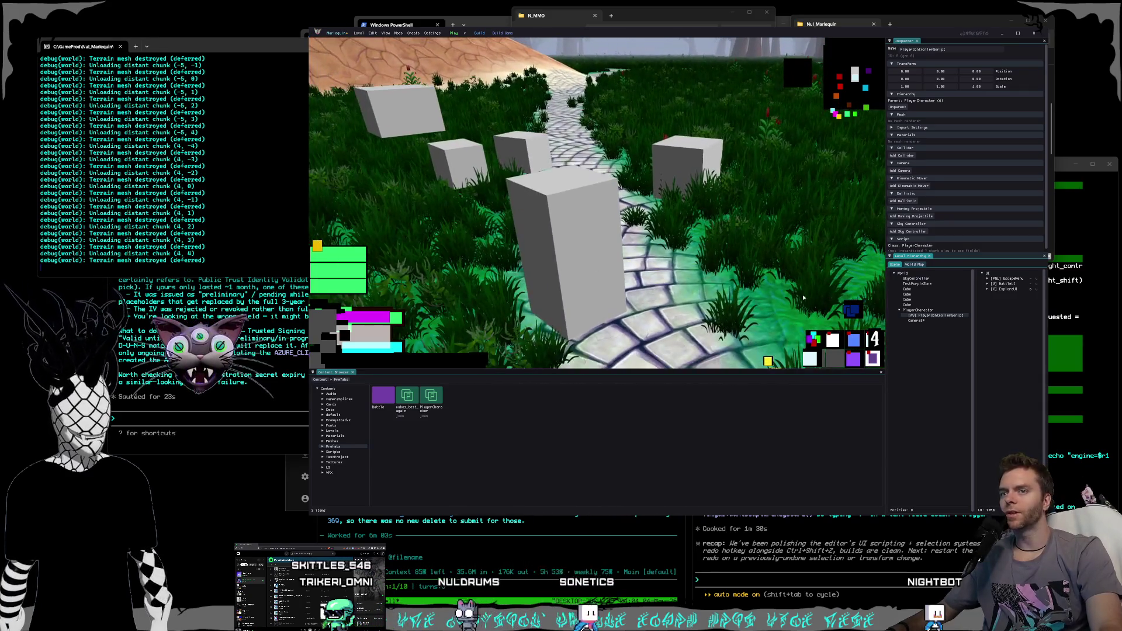
click(906, 304)
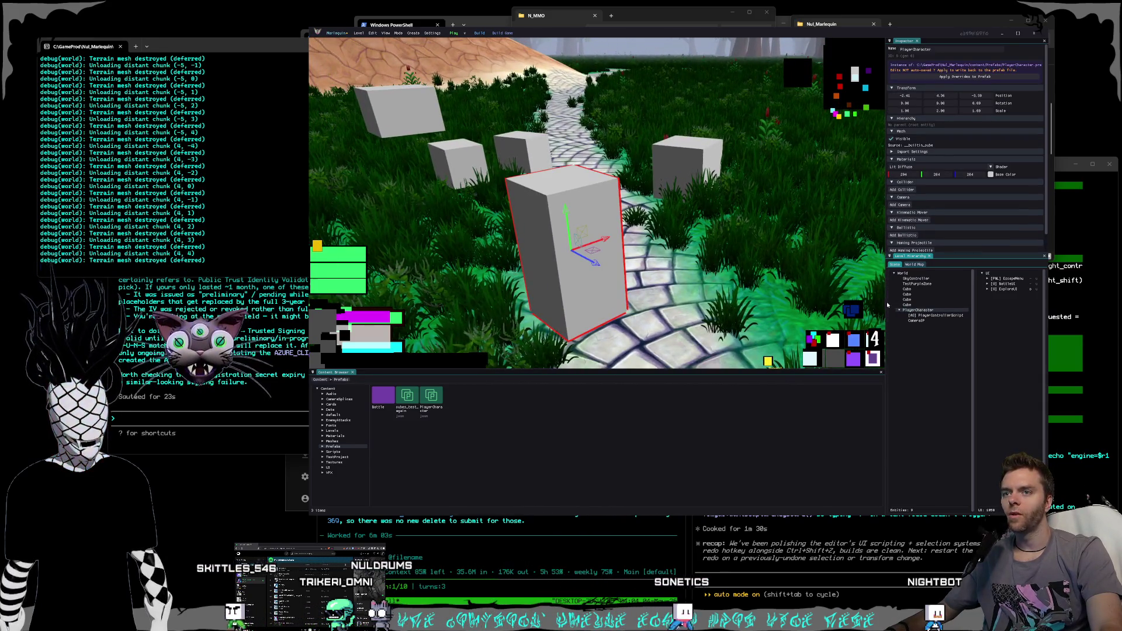
drag(887, 305, 863, 299)
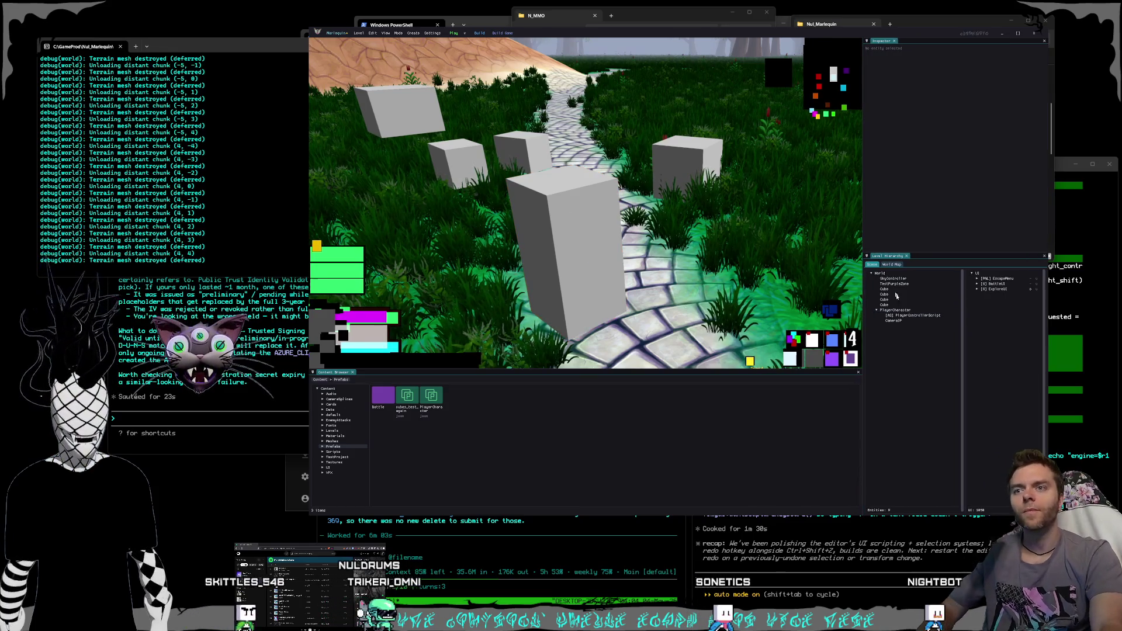
click(906, 315)
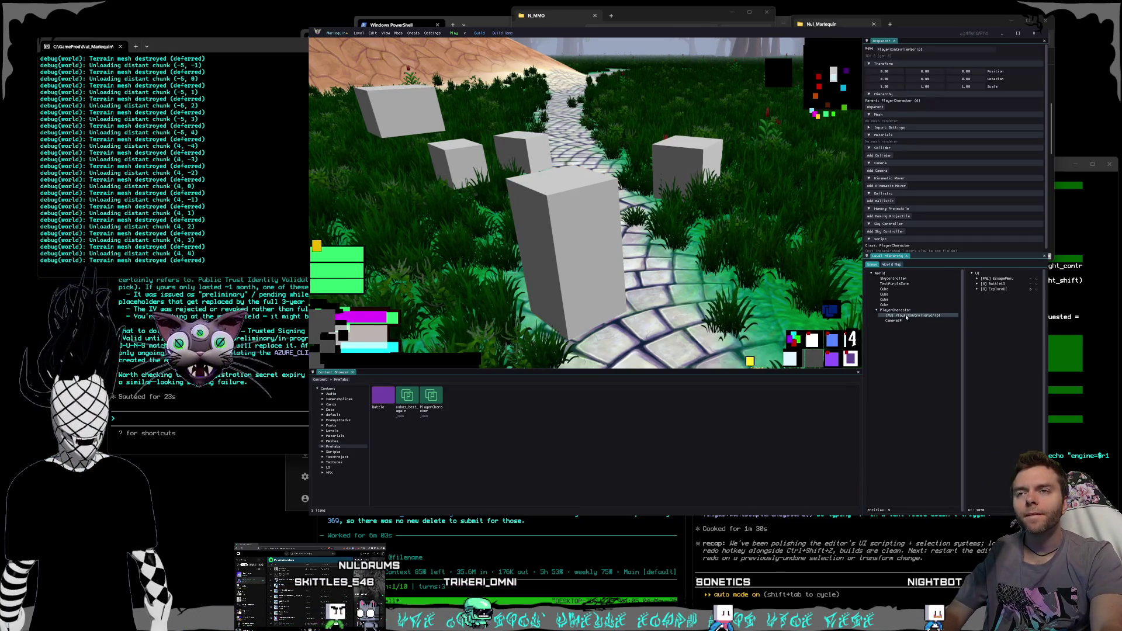
- Snip the Inspector and hierarchy area as an image, then close Marlequin
key(super+shift+s)
mouse_move(861, 29)
mouse_down()
mouse_move(1008, 317)
mouse_move(1050, 365)
mouse_up()
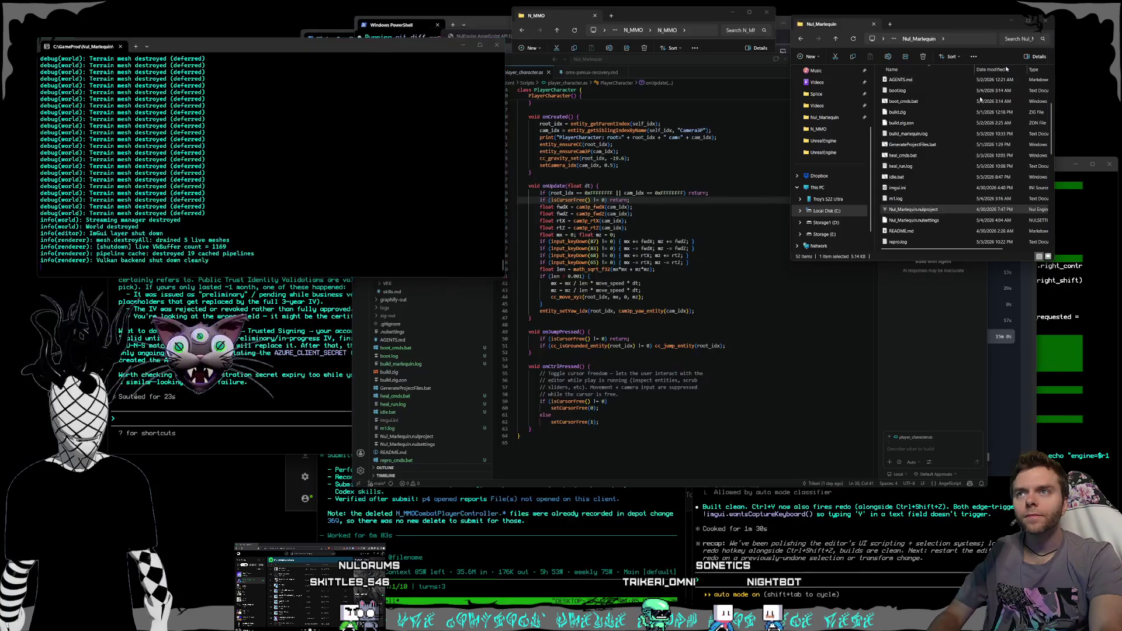
click(1034, 39)
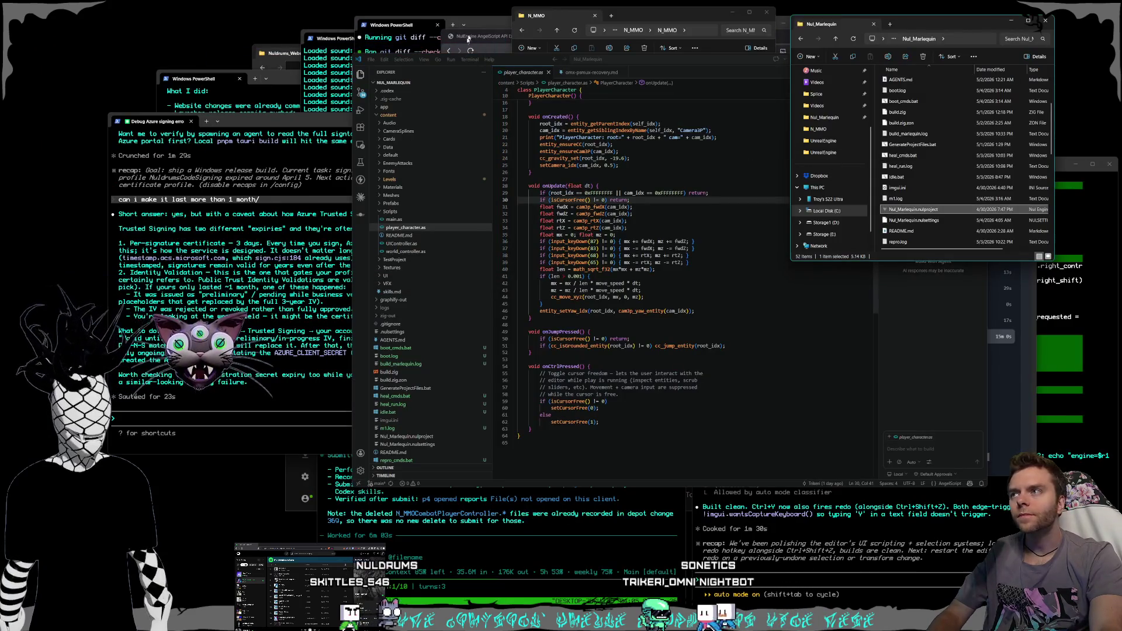
- Review the successful Perforce submission of changelist 372, then open N_MMO.sln from the project folder
click(482, 22)
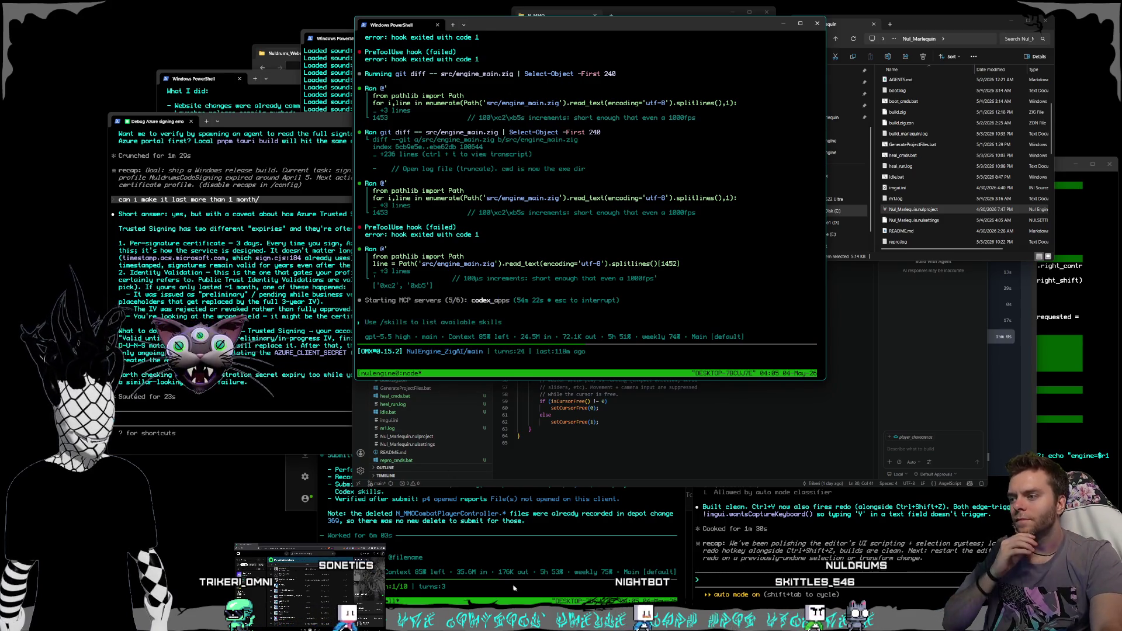
click(525, 560)
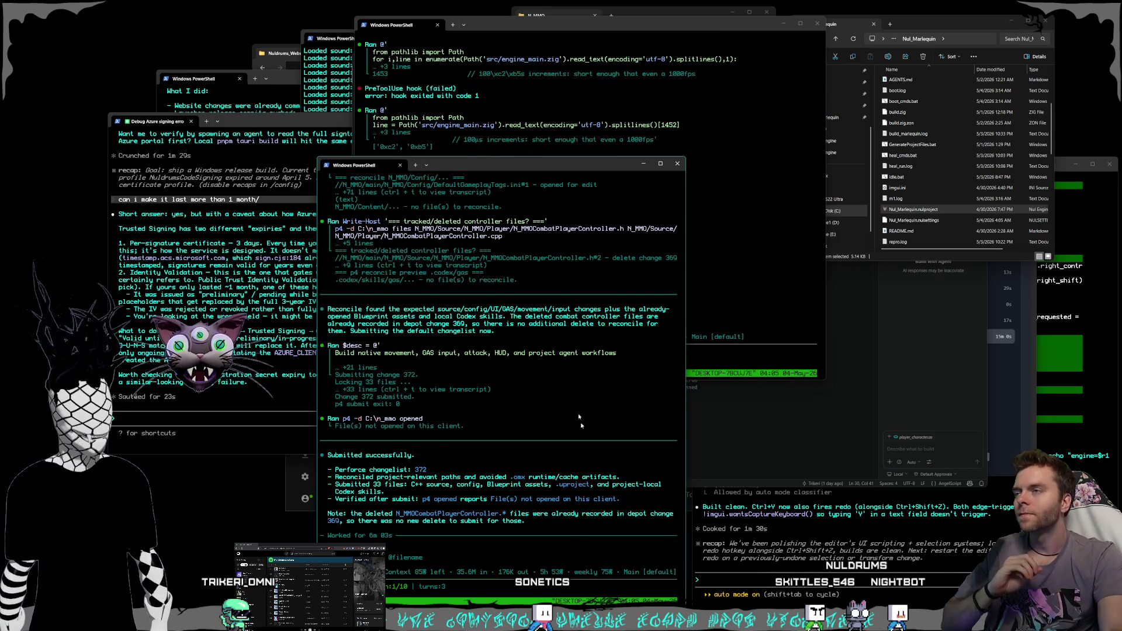
click(585, 11)
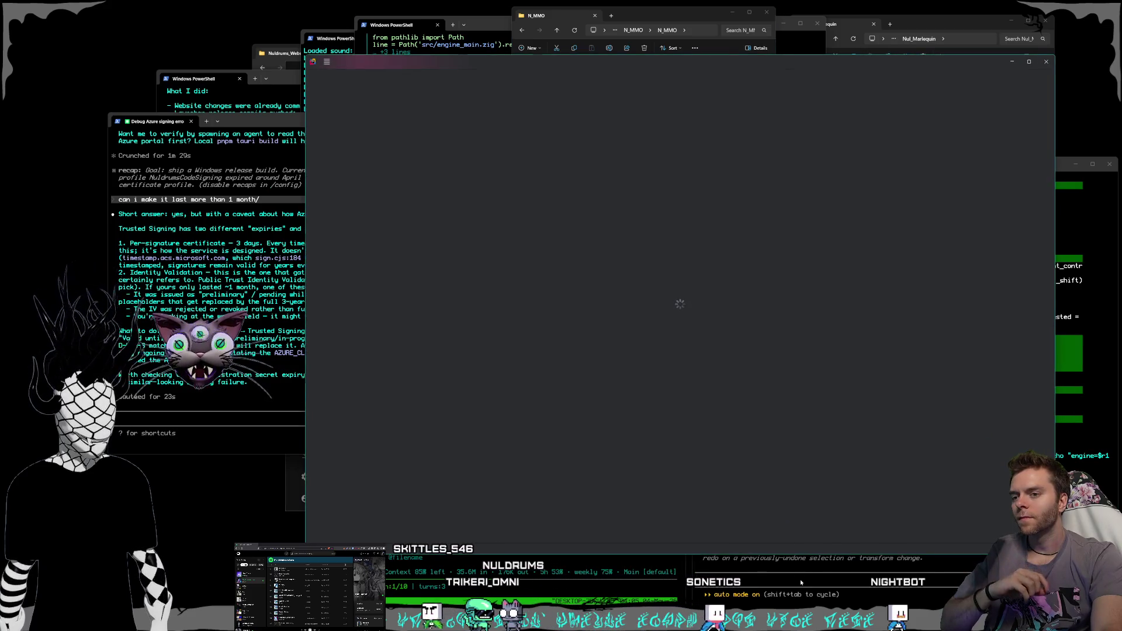
click(801, 582)
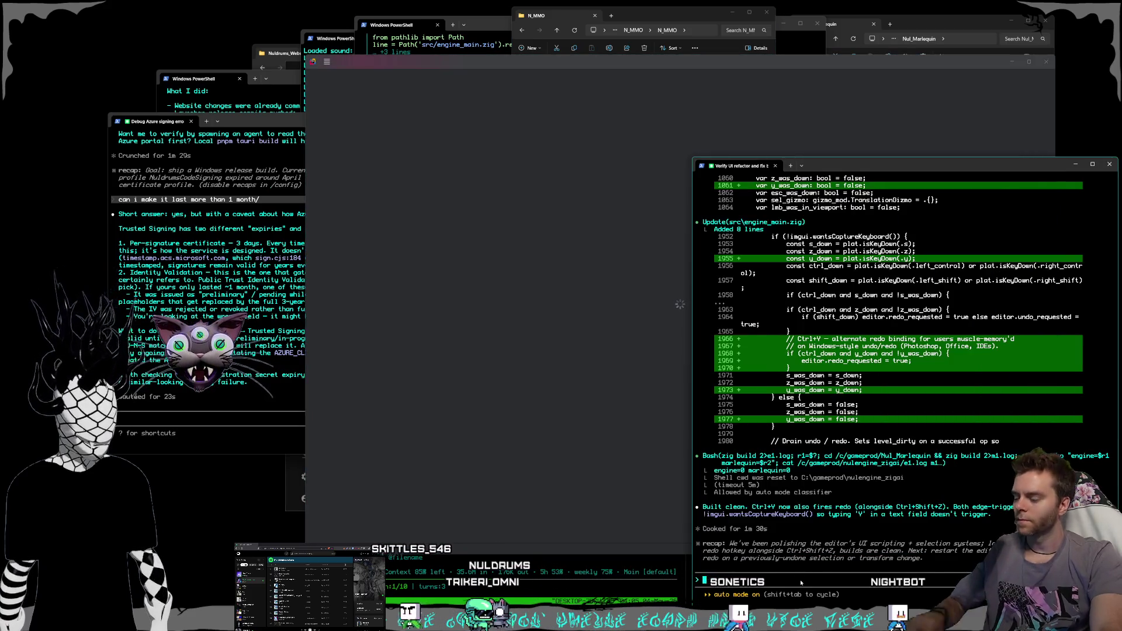
- Paste the Inspector screenshot and ask that the angelscript inspector show only public variables
key(alt+v)
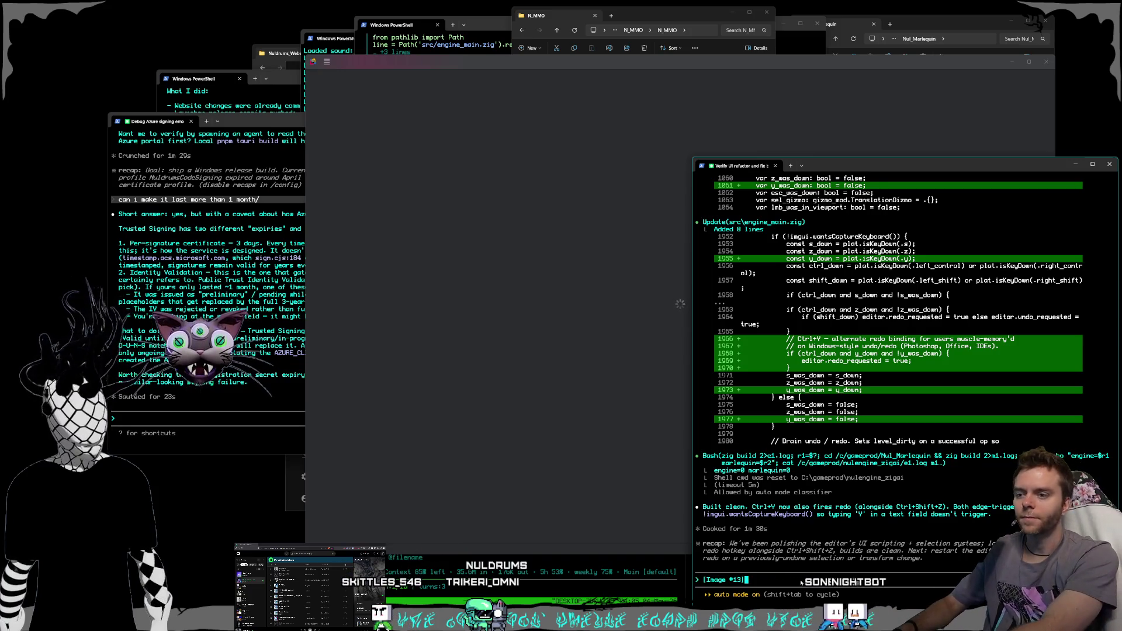
key(BackSpace)
key(BackSpace)
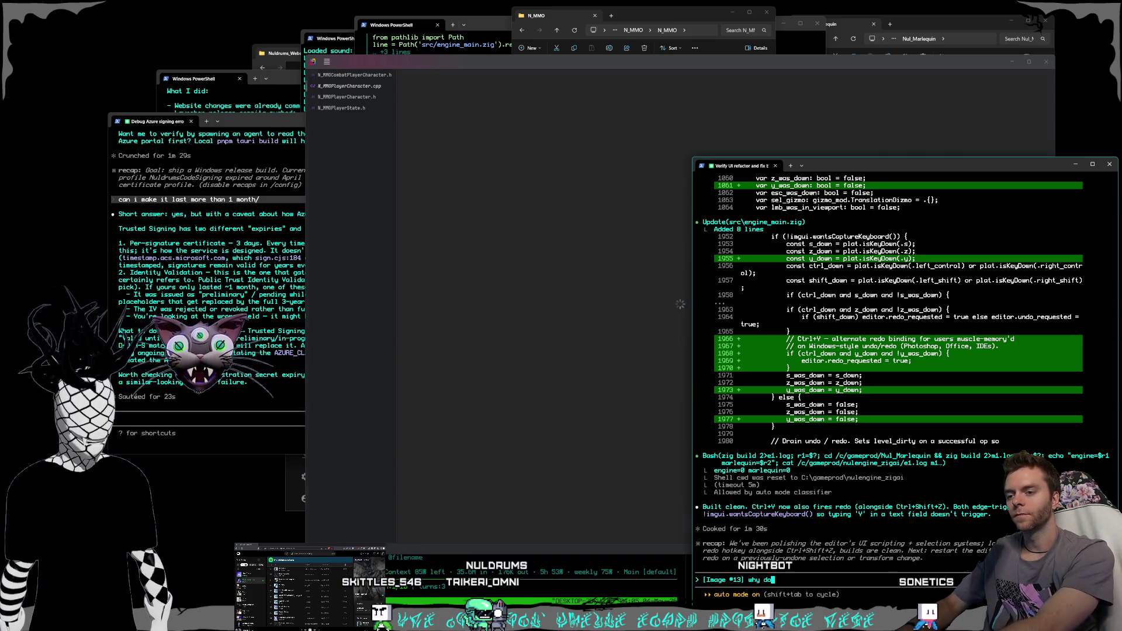
text(this )
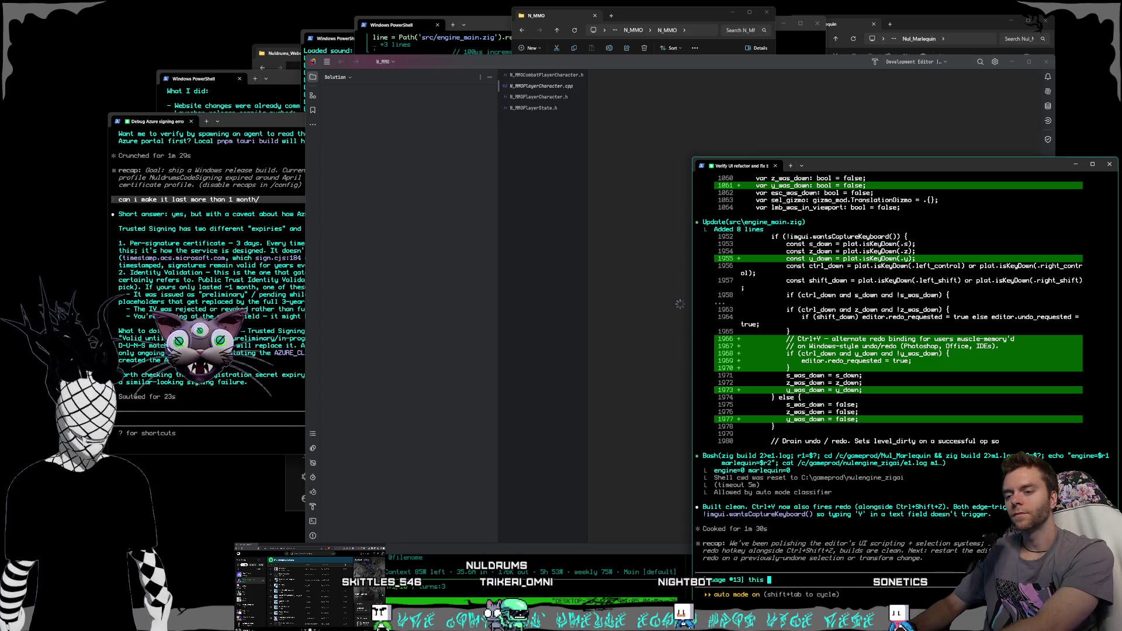
text(angels )
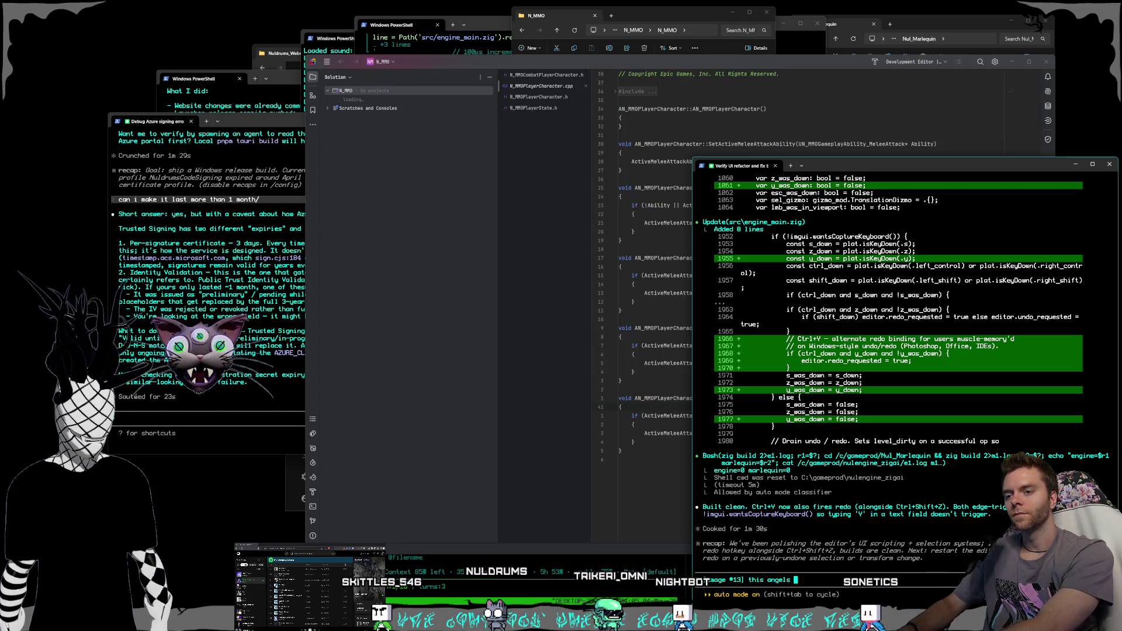
text( ouldn't show any of)
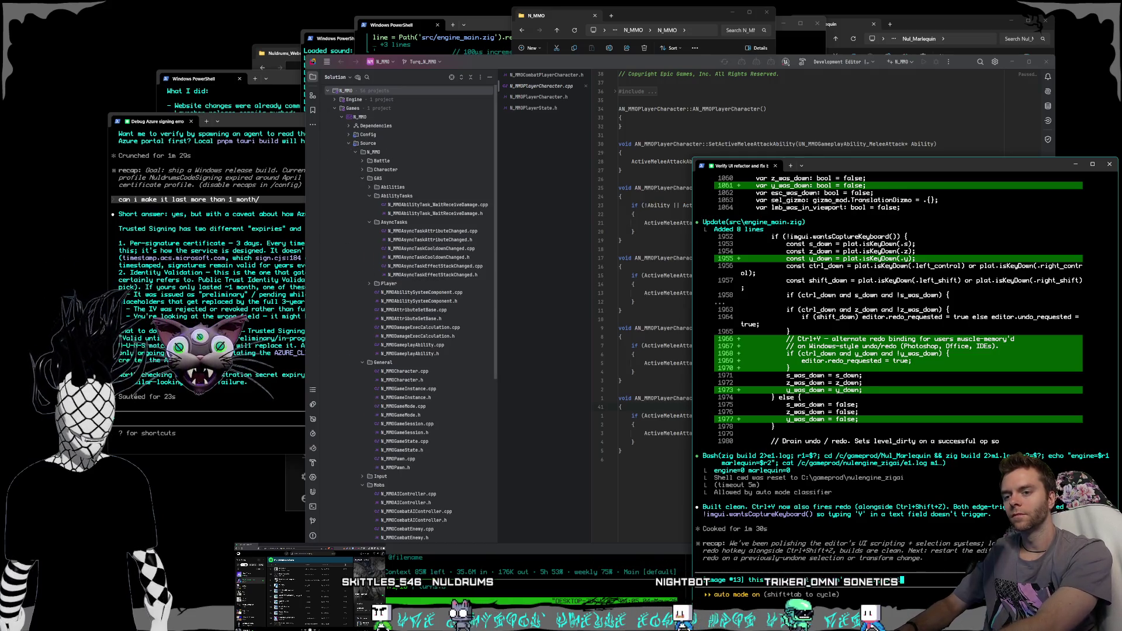
text(these)
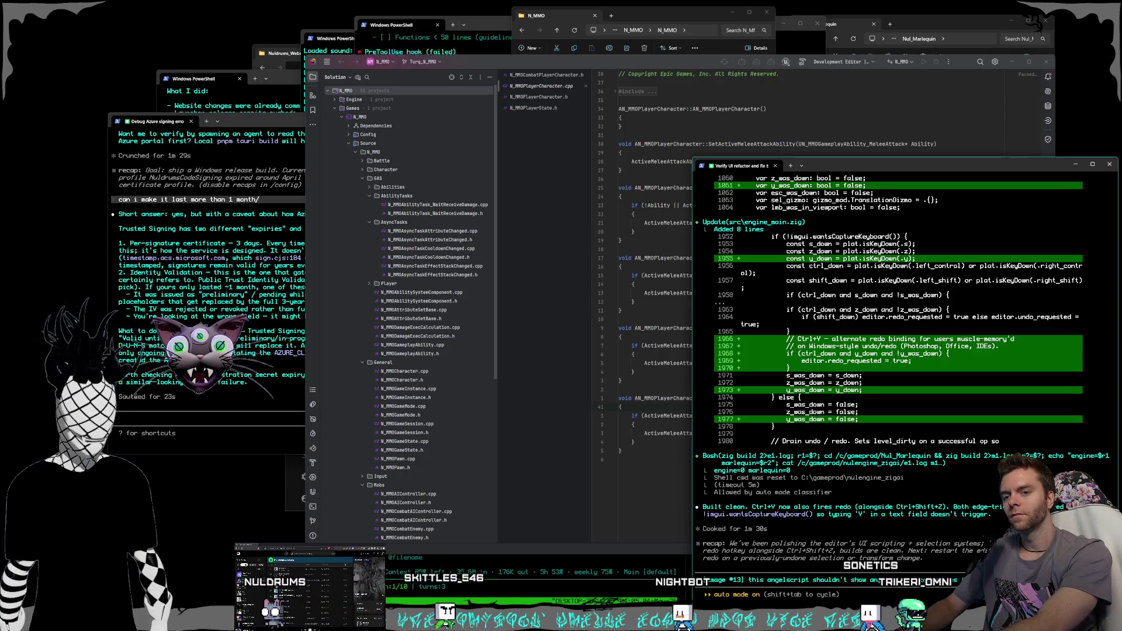
text( only sho)
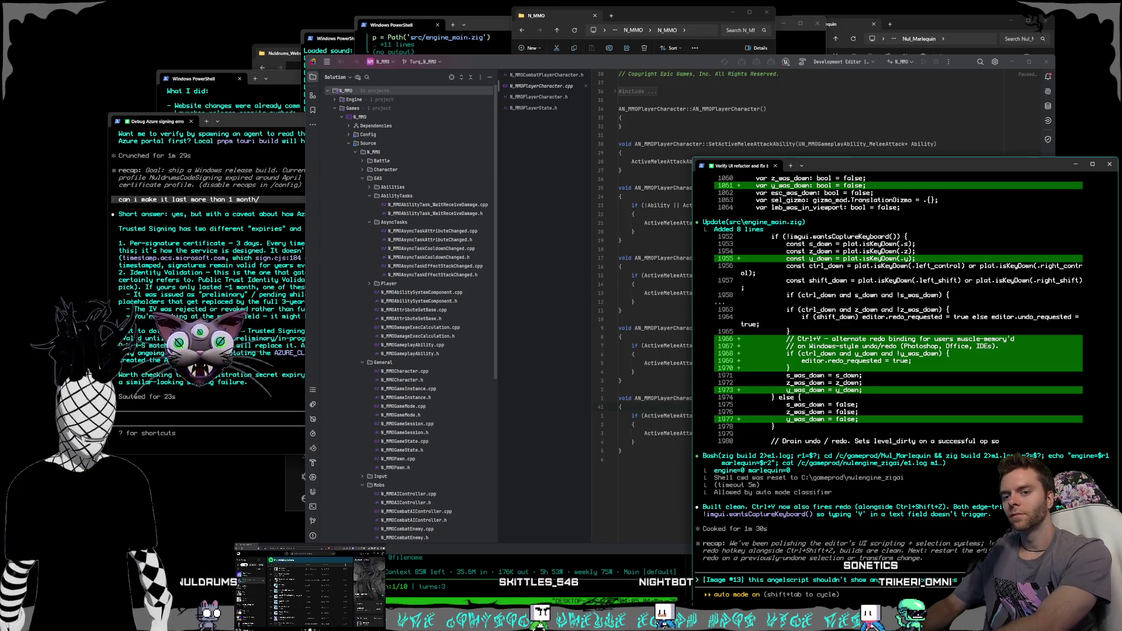
text(vari)
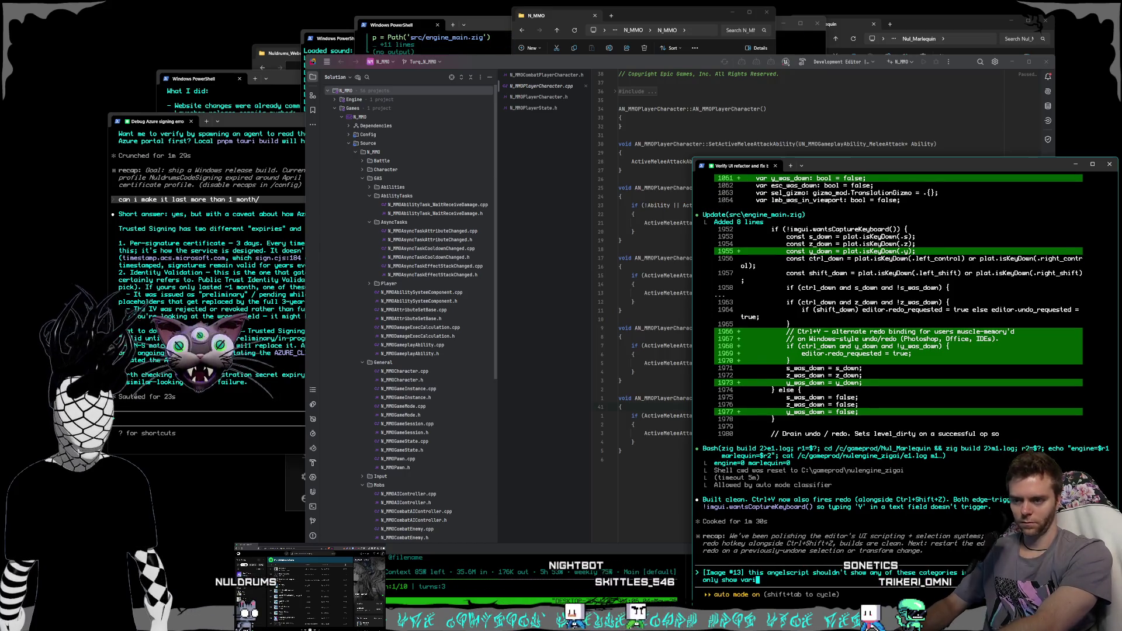
text( when we have c)
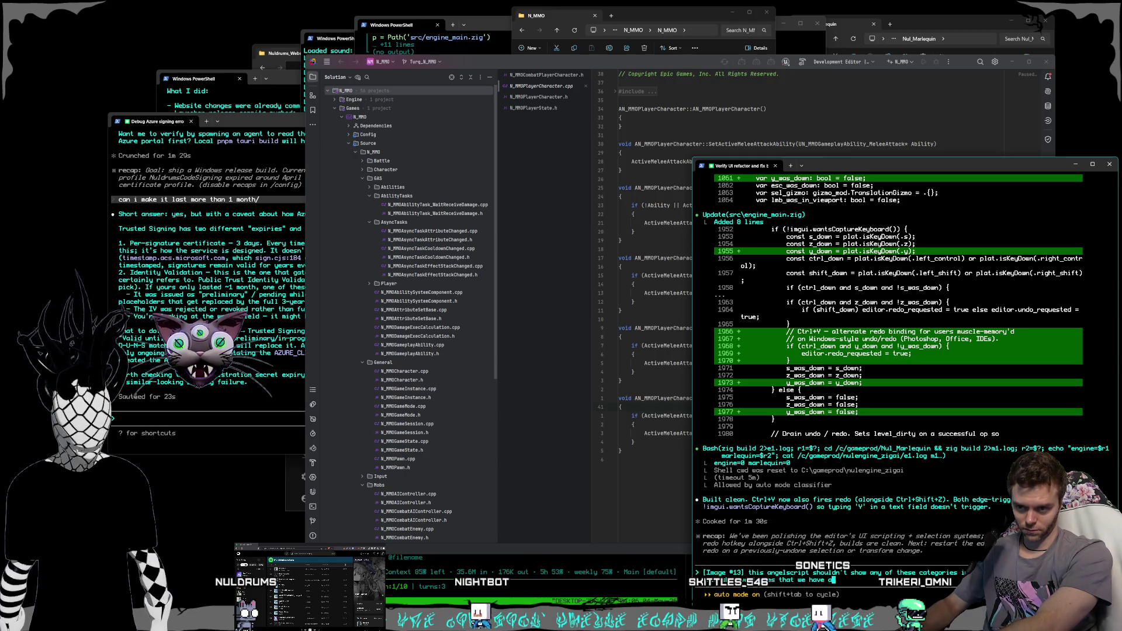
text(reated as pu)
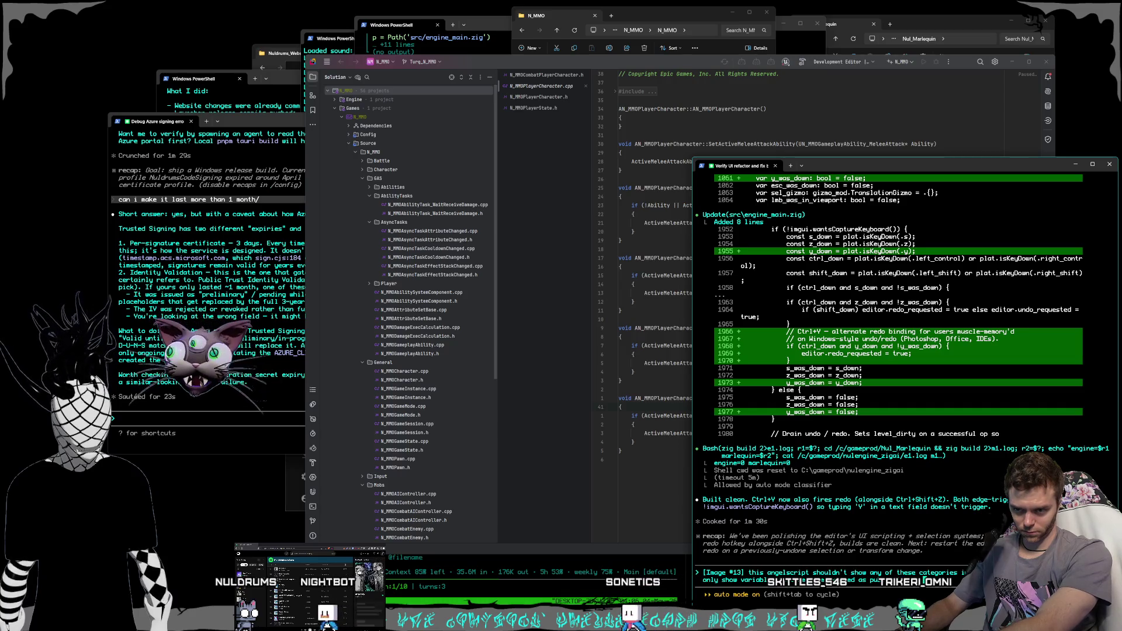
text(blic in)
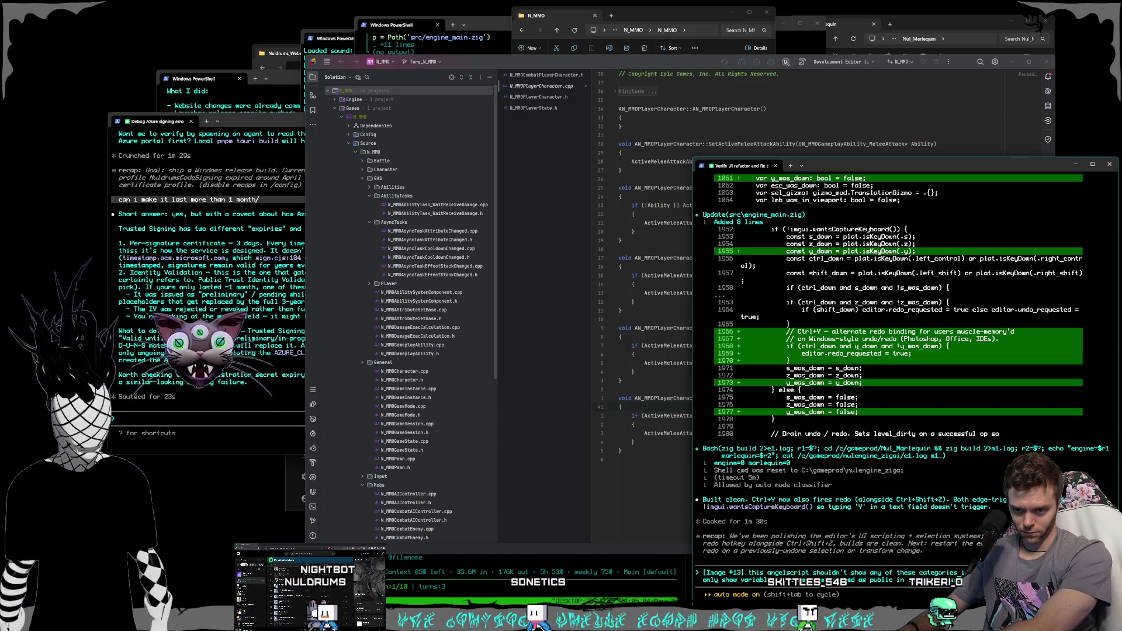
text( the angel scrip)
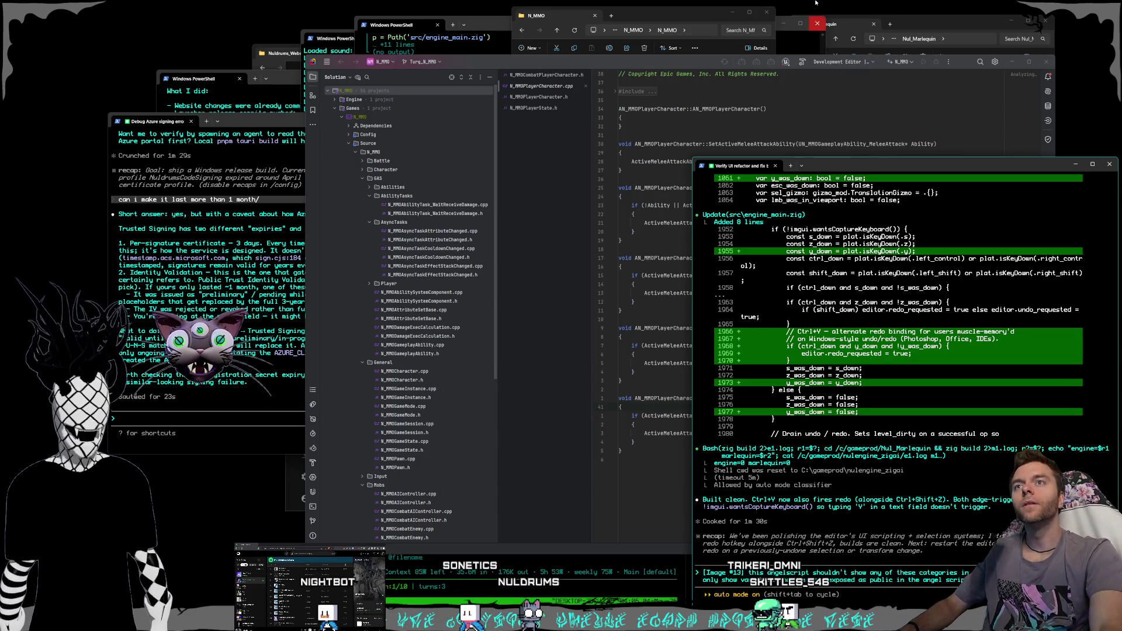
click(935, 24)
- Relaunch Marlequin, drag world_controller from Content > Scripts into the level, save, and close
double_click(924, 209)
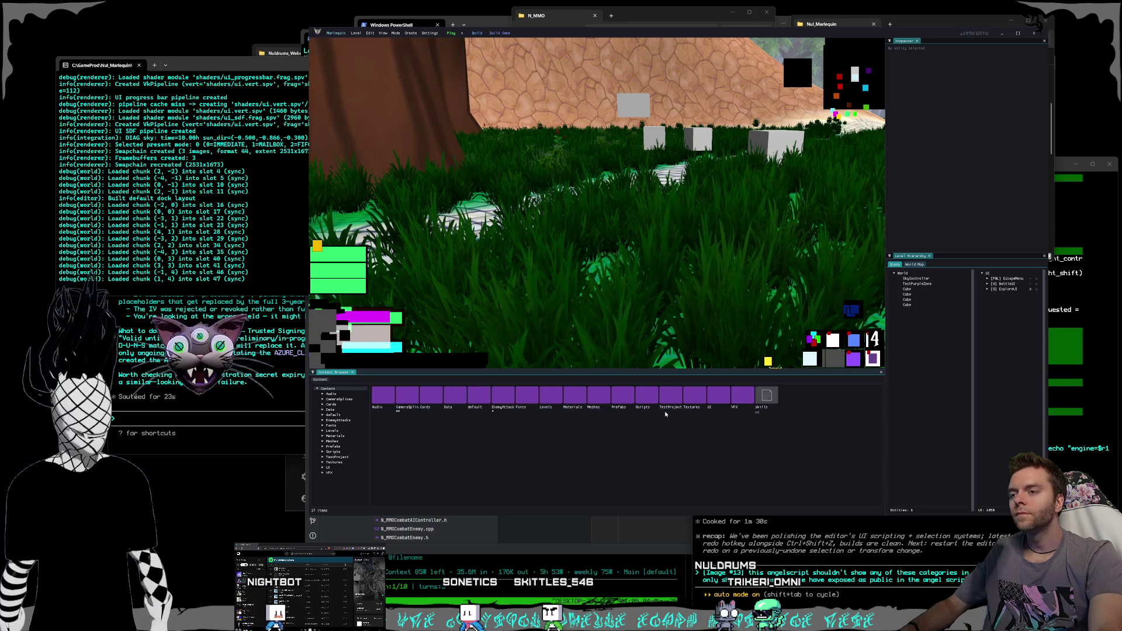
double_click(642, 400)
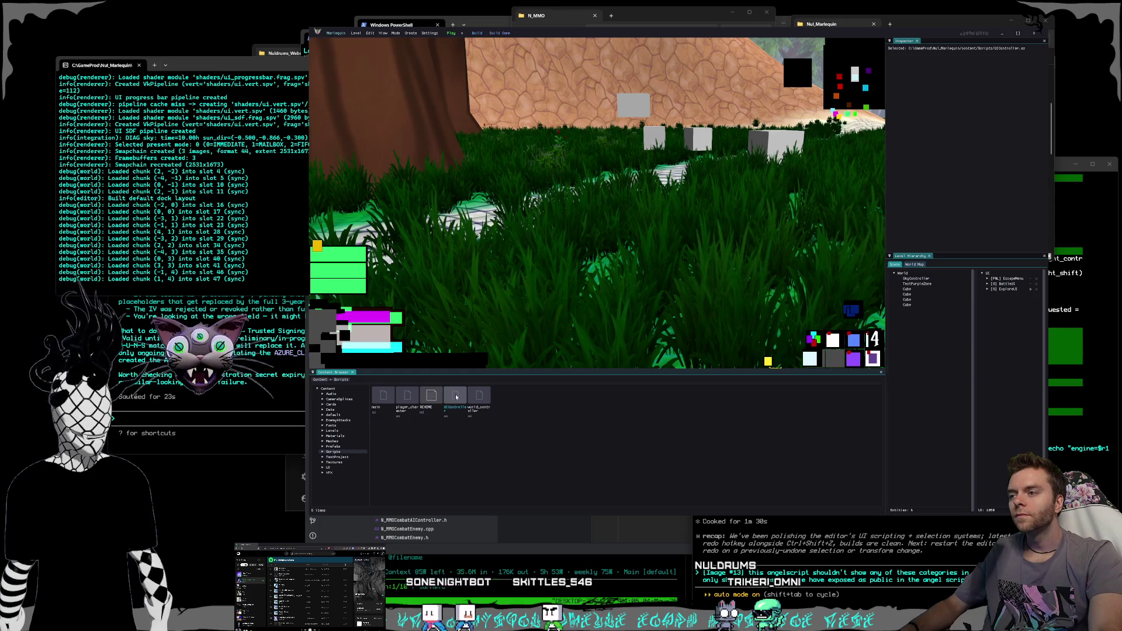
click(484, 401)
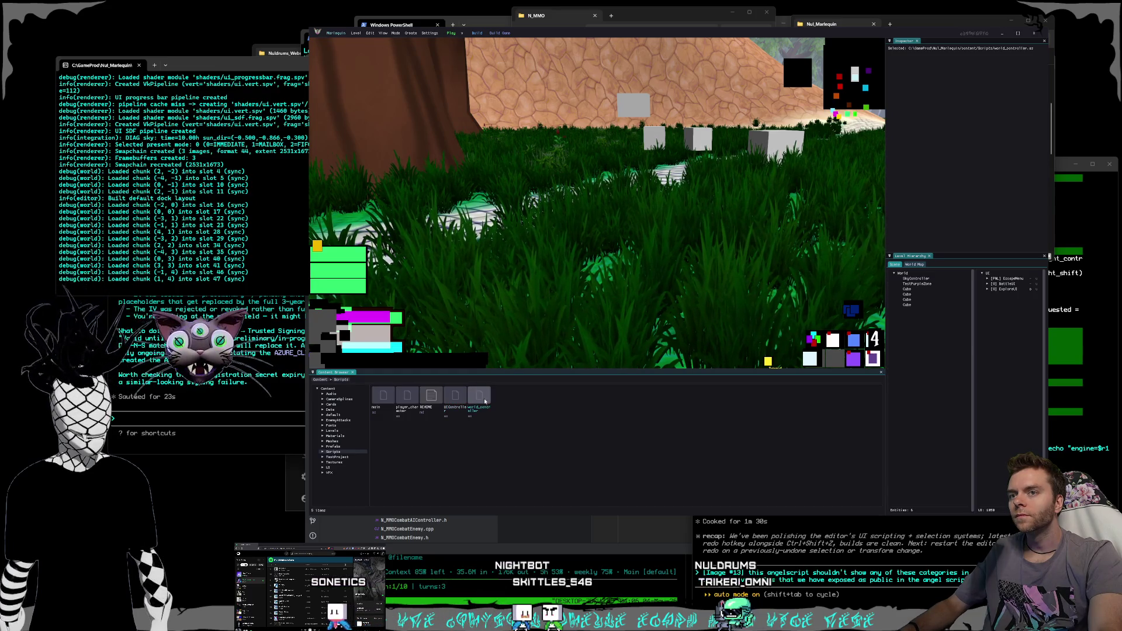
drag(482, 400, 861, 311)
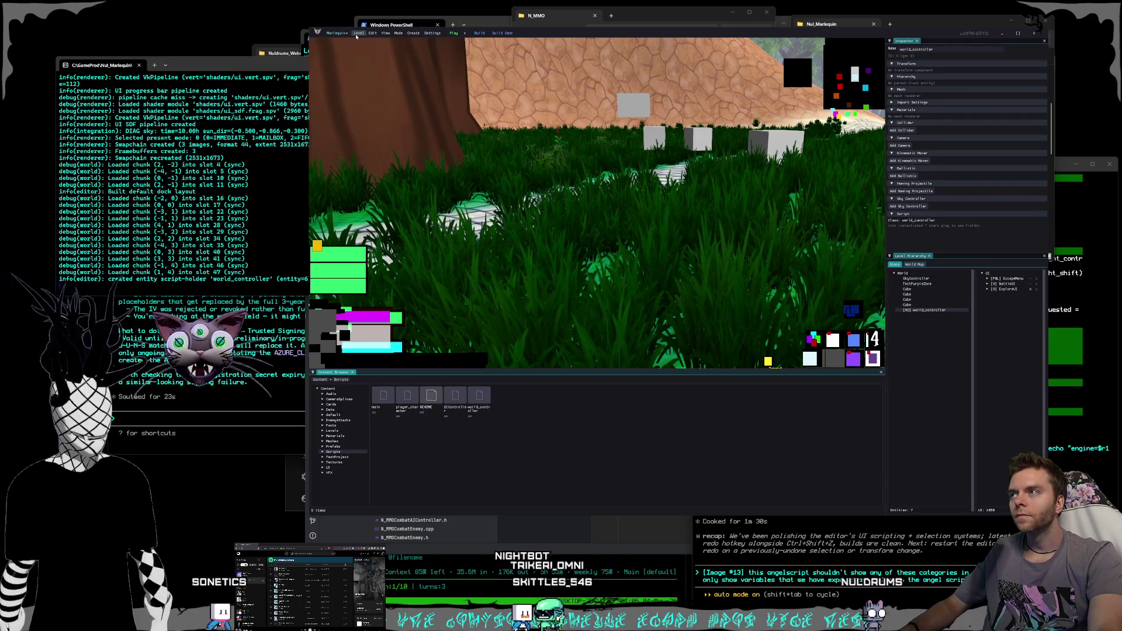
click(356, 33)
click(371, 52)
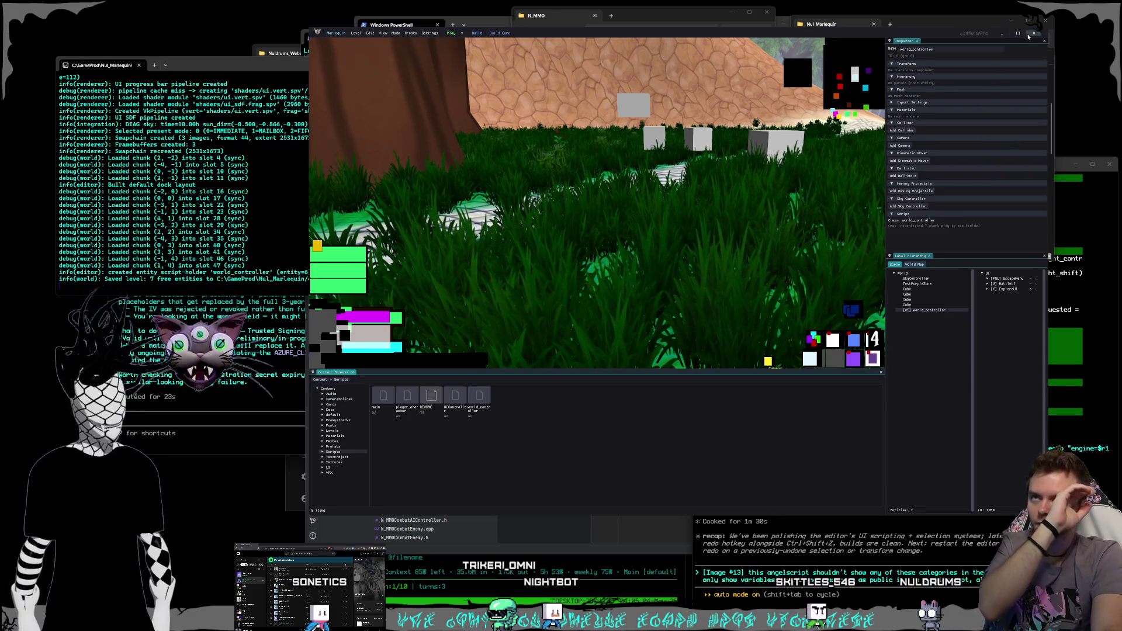
click(1035, 34)
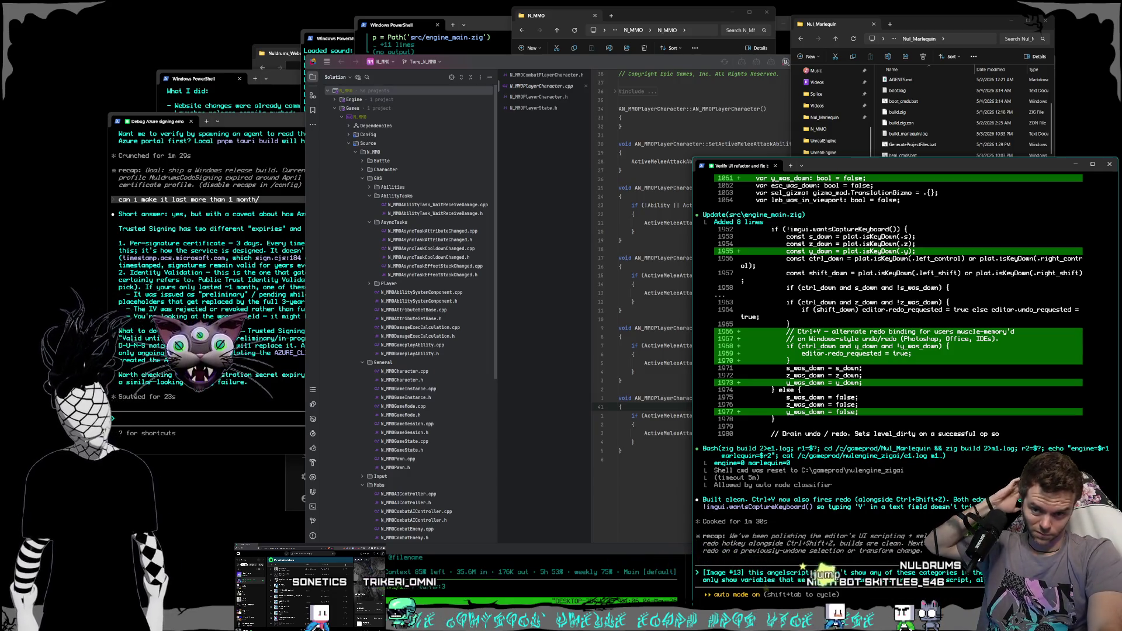
- Relaunch Marlequin from Nul_Marlequin, select world_controller, and run a brief play test
scroll(903, 153, down, 2)
click(925, 166)
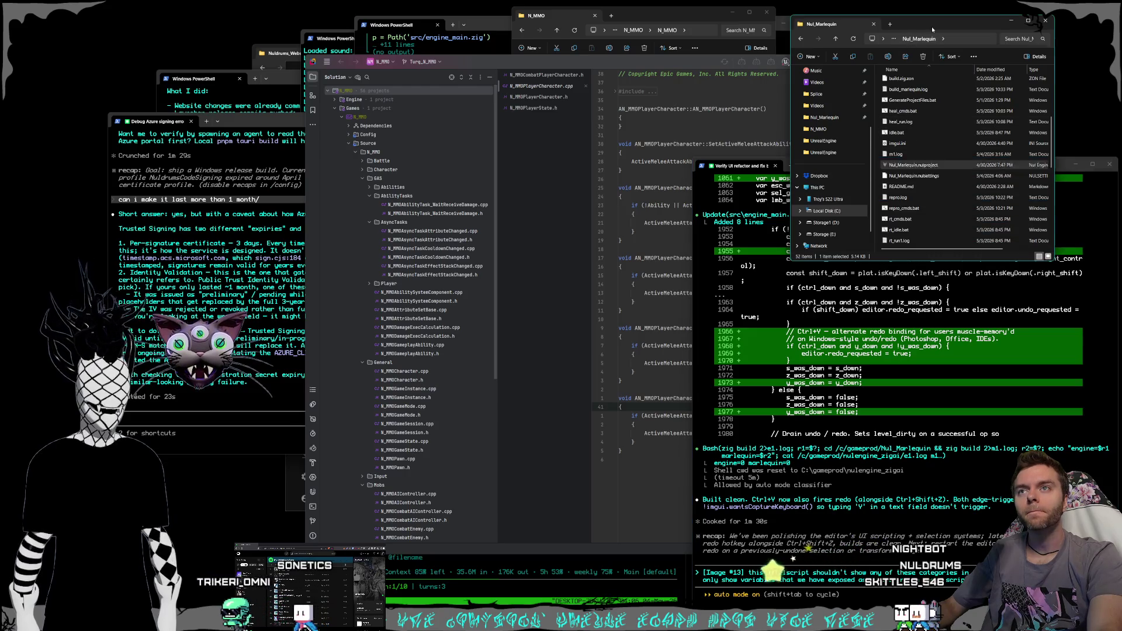
double_click(924, 167)
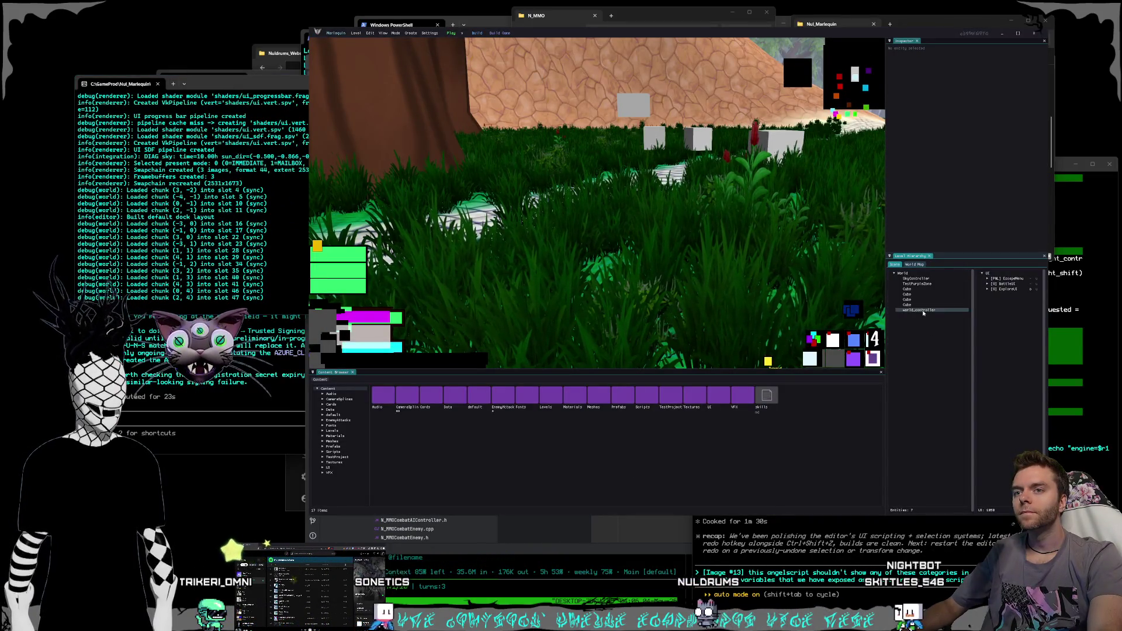
click(923, 311)
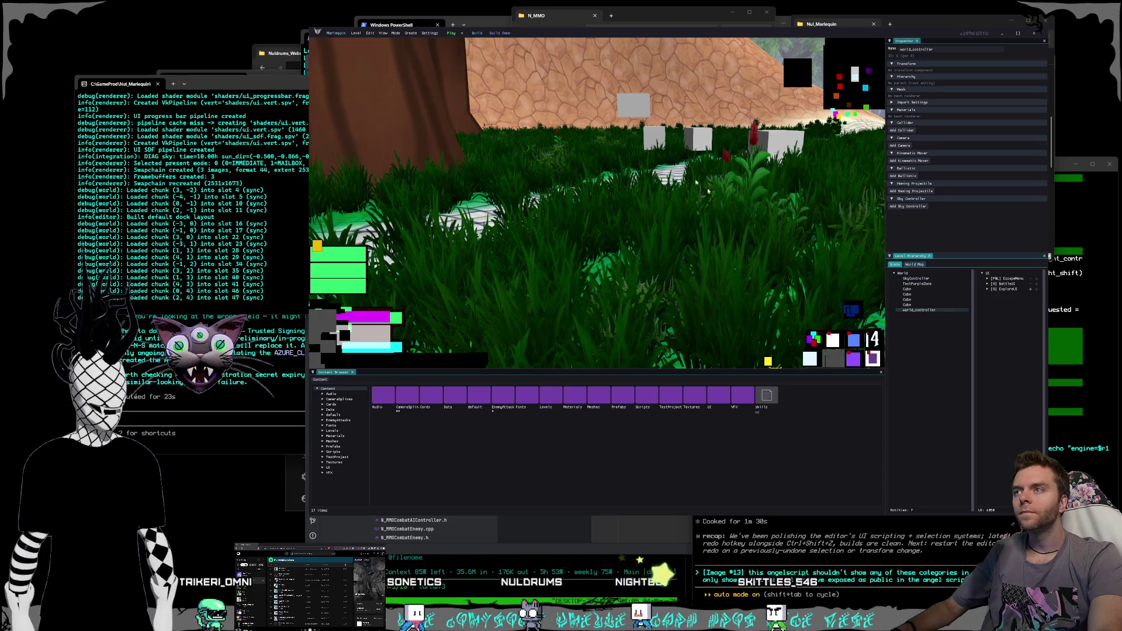
click(455, 34)
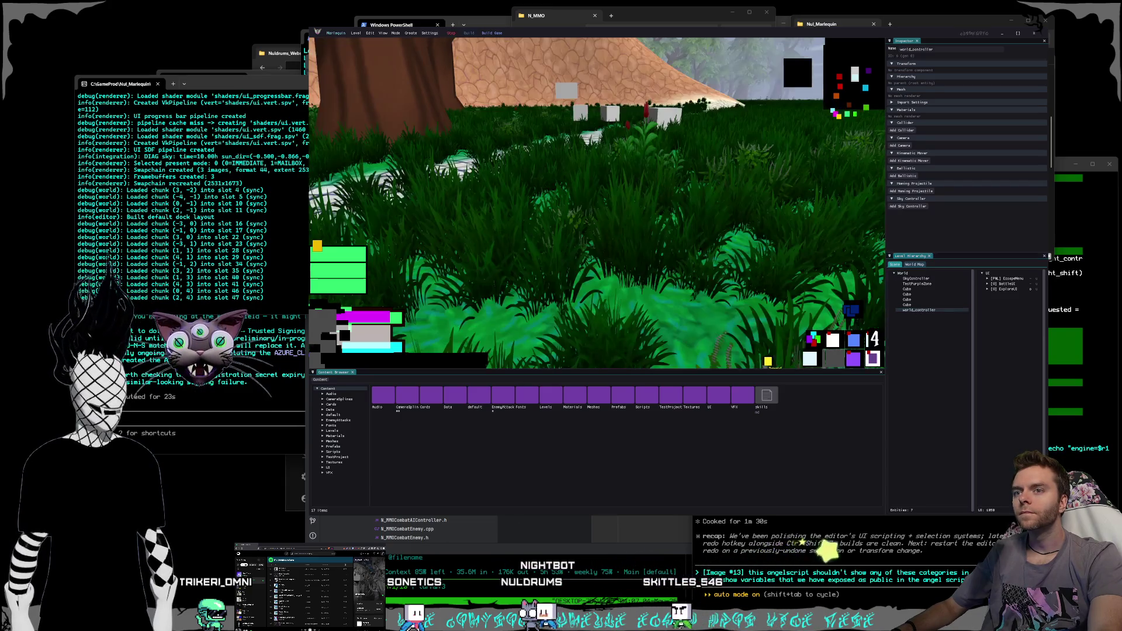
key(Escape)
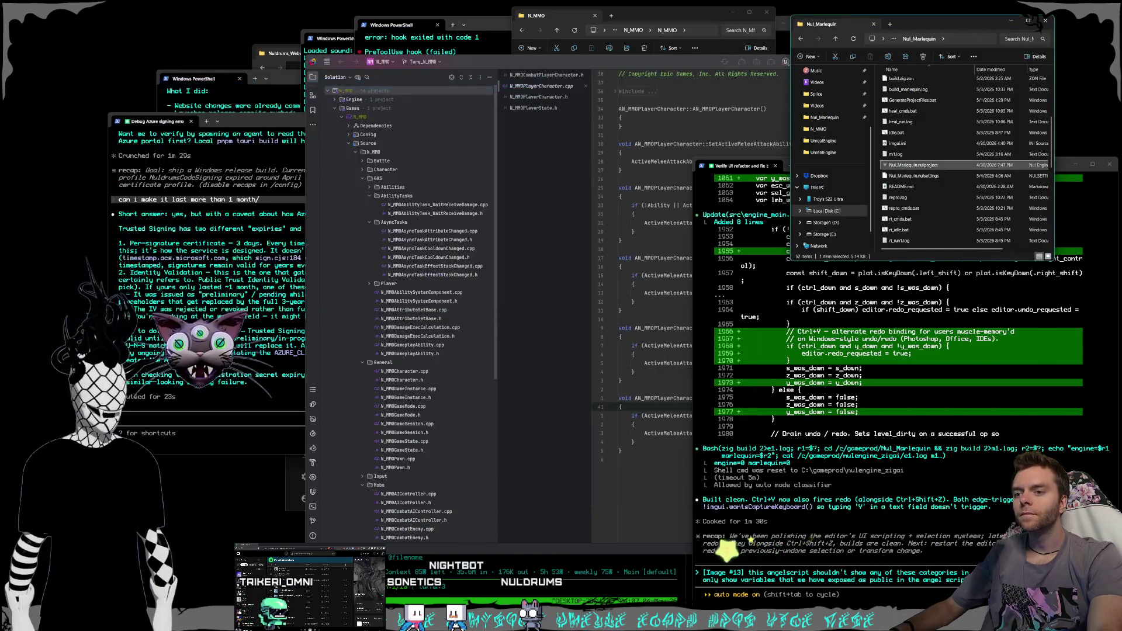
- Send Claude Code the prompt about hiding non-public inspector categories and the player character not spawning
click(918, 465)
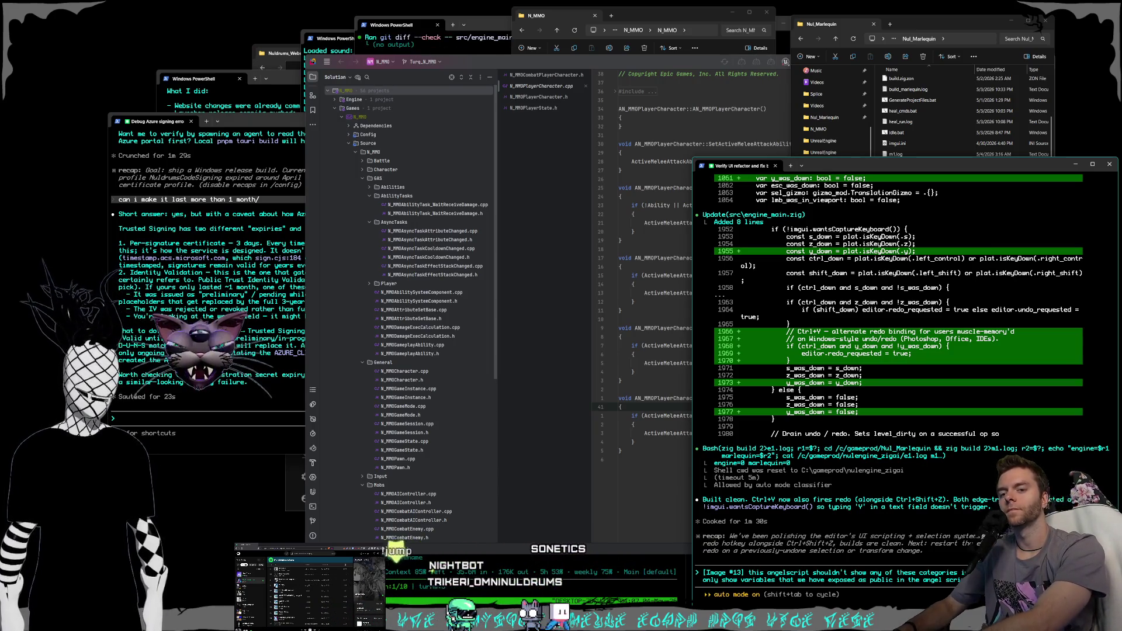
text(editor t)
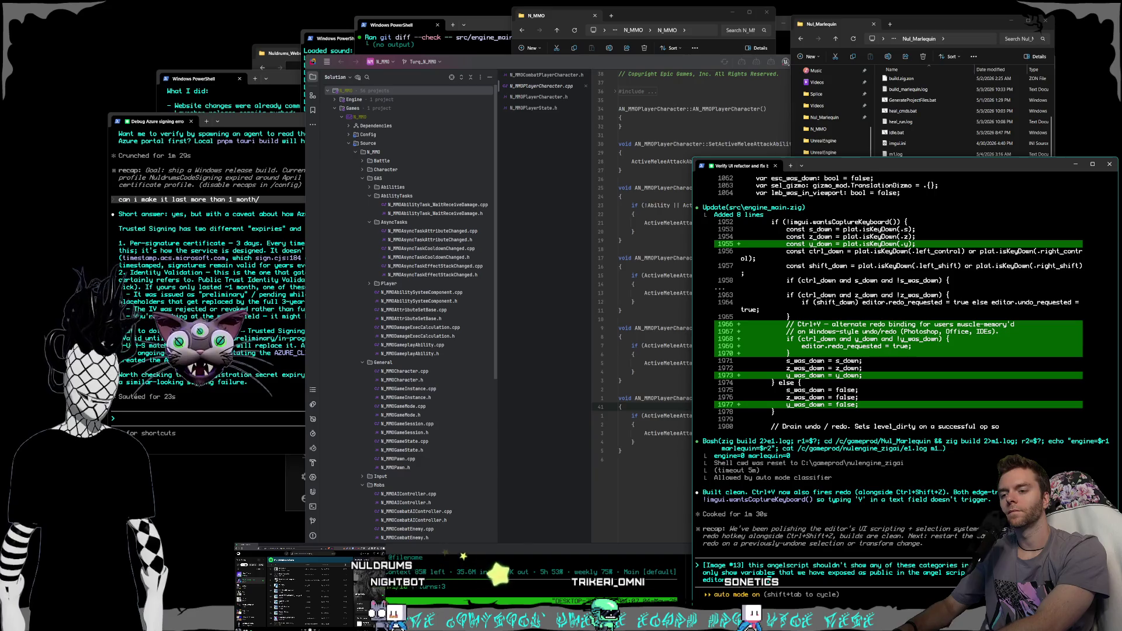
text(ro)
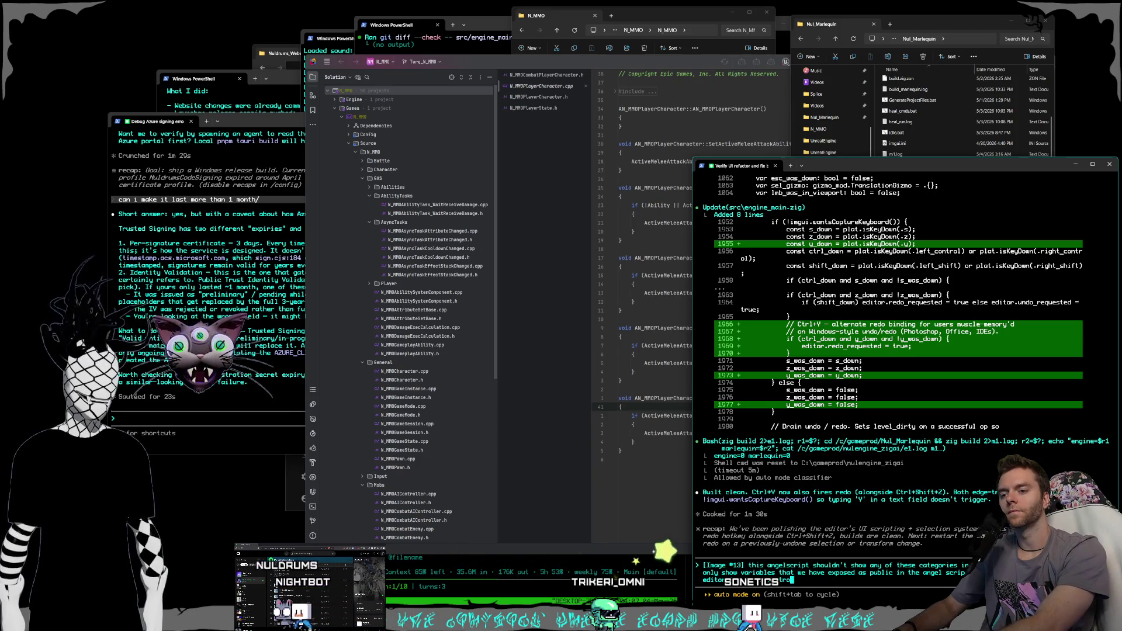
text(ller script is no l)
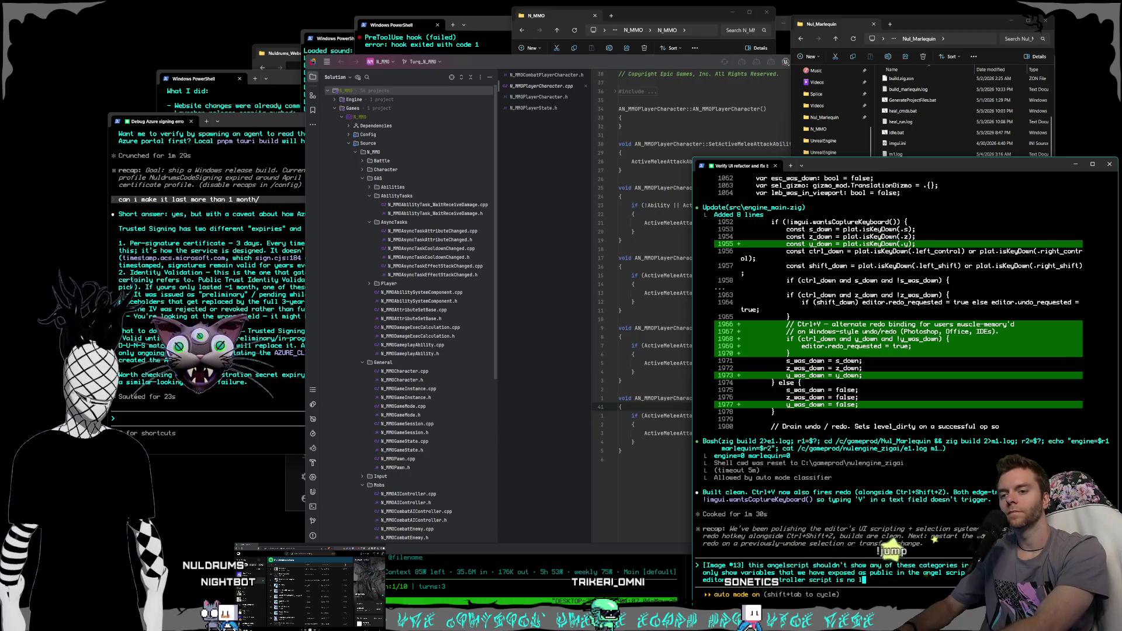
text(he player)
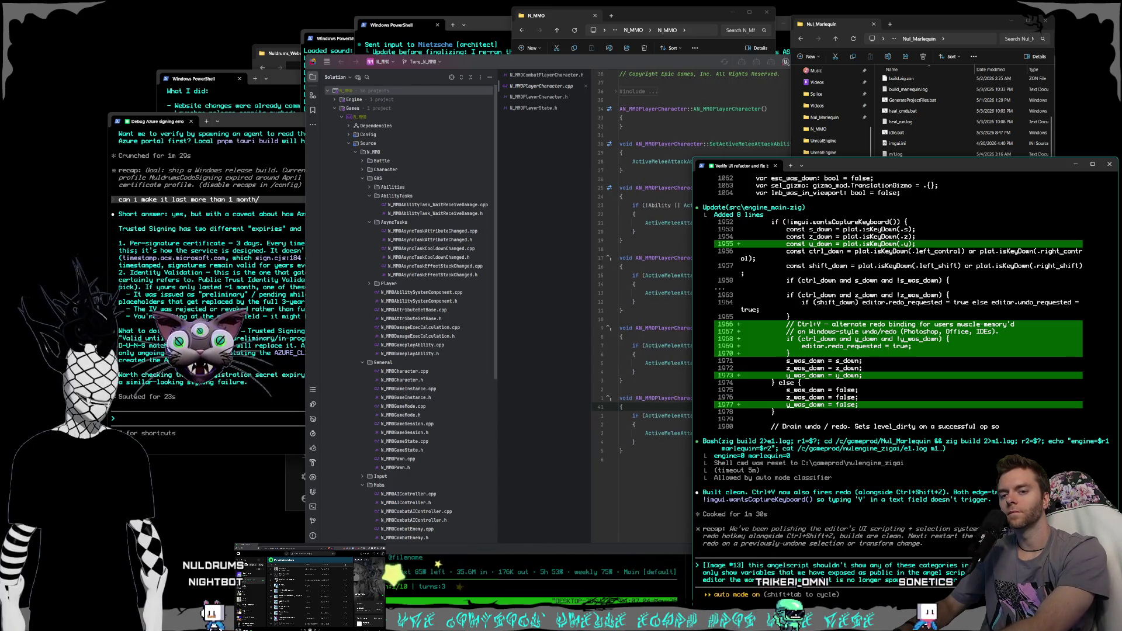
text(character control)
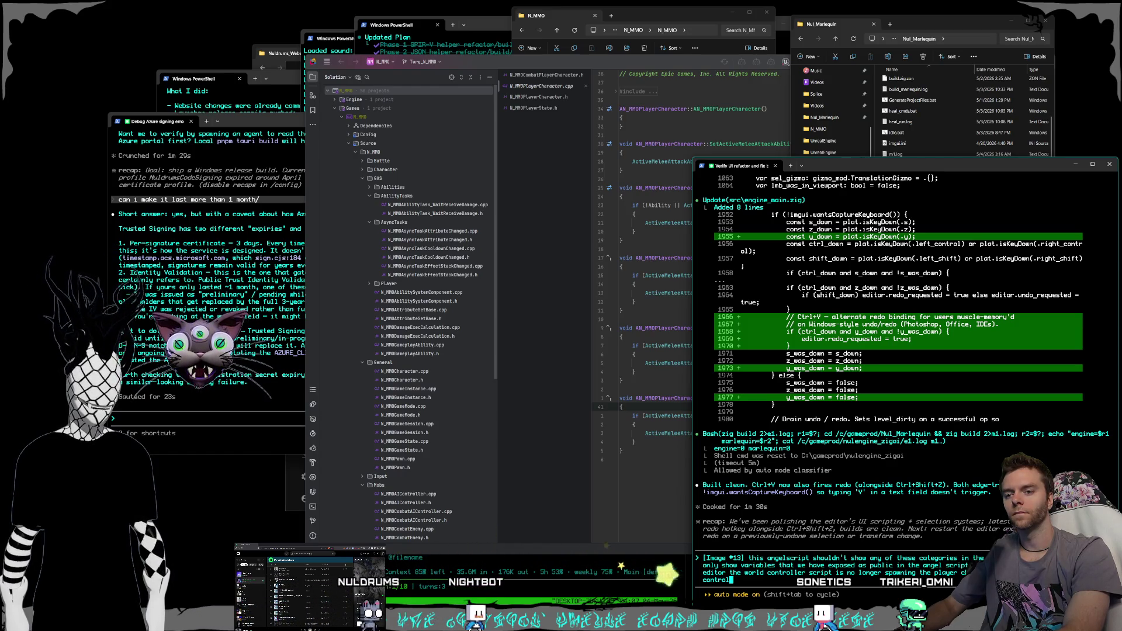
key(Return)
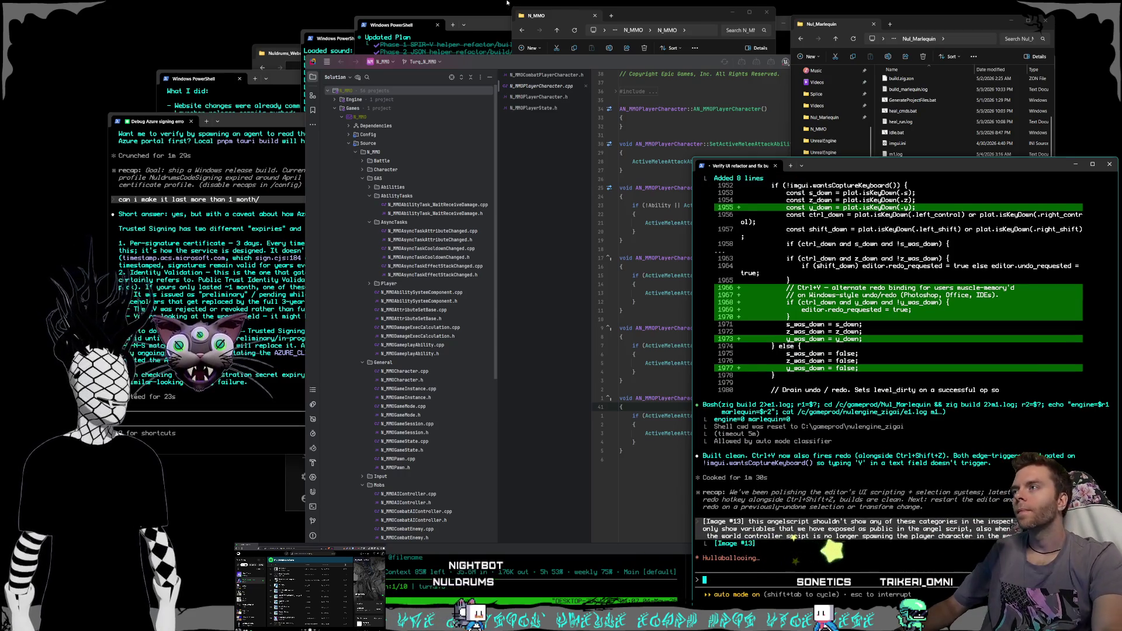
click(474, 26)
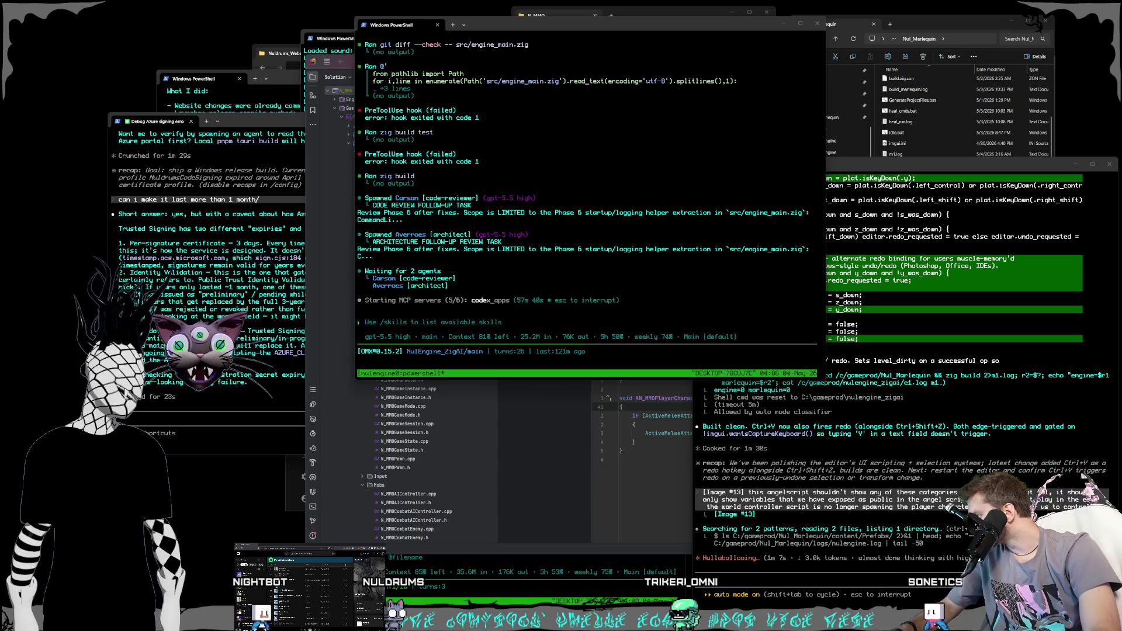
- Send the Azure signing debug session a follow-up question with an attached screen snip
click(290, 248)
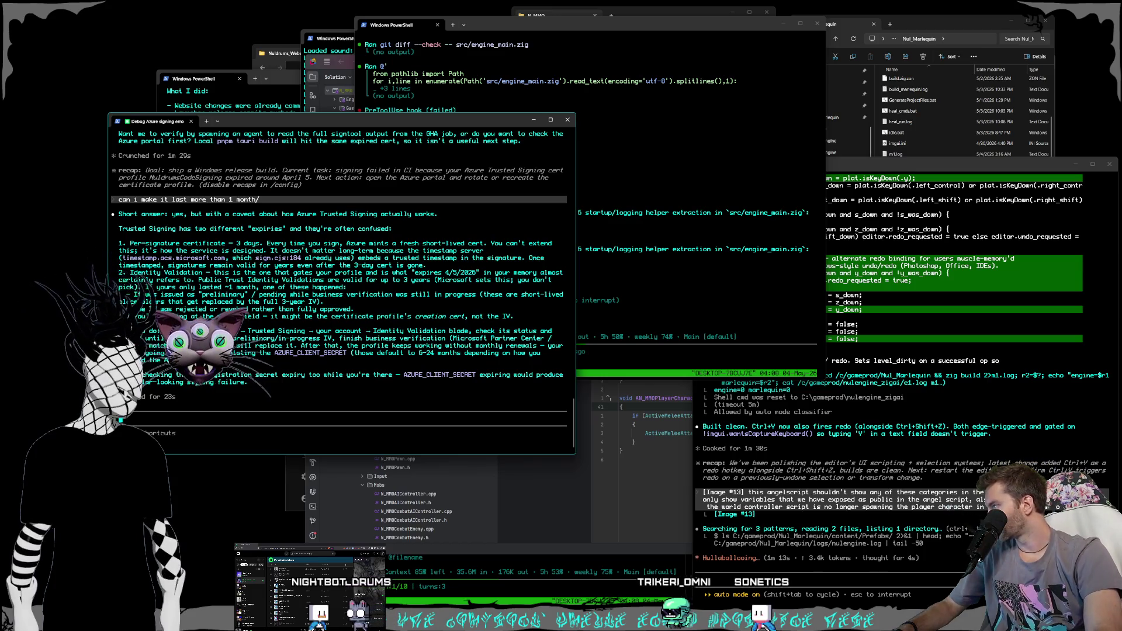
click(950, 507)
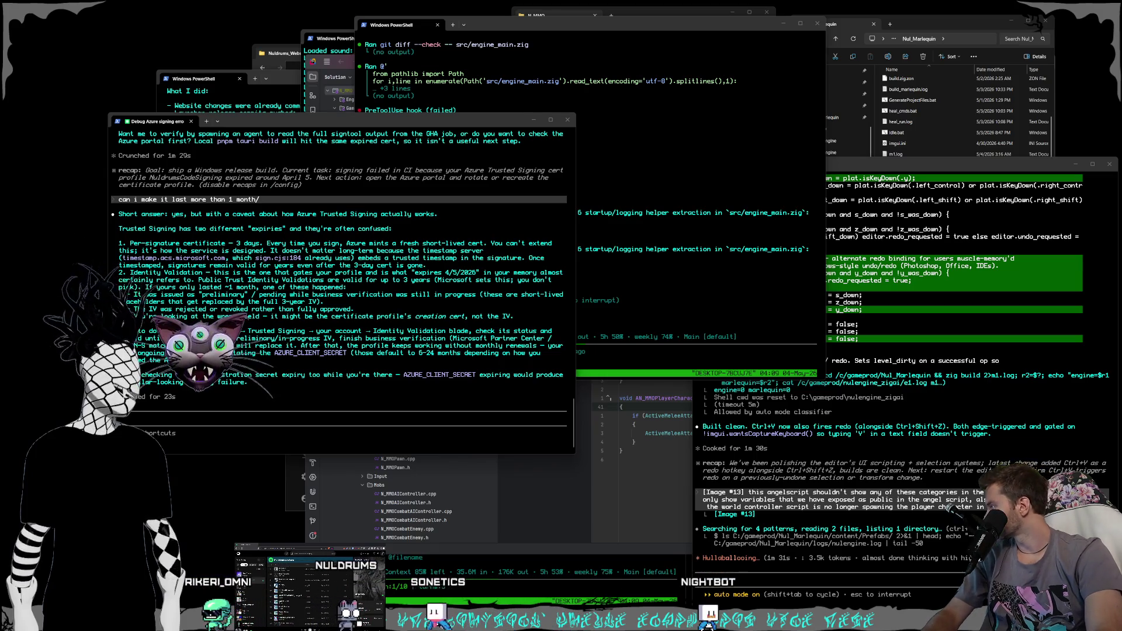
key(super+shift+s)
key(Escape)
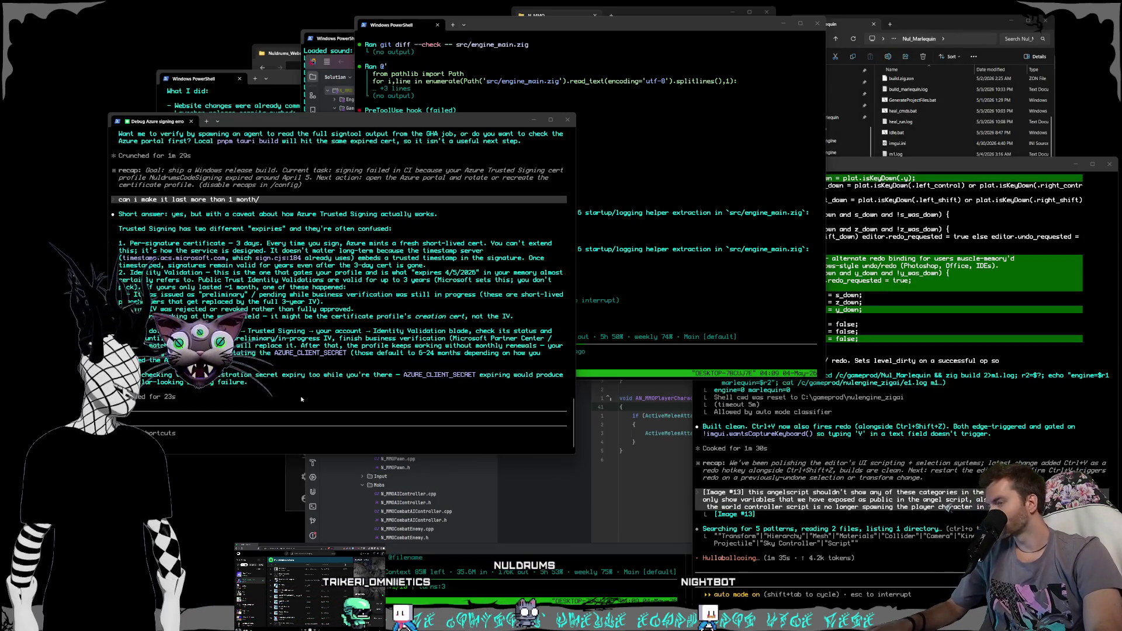
click(271, 420)
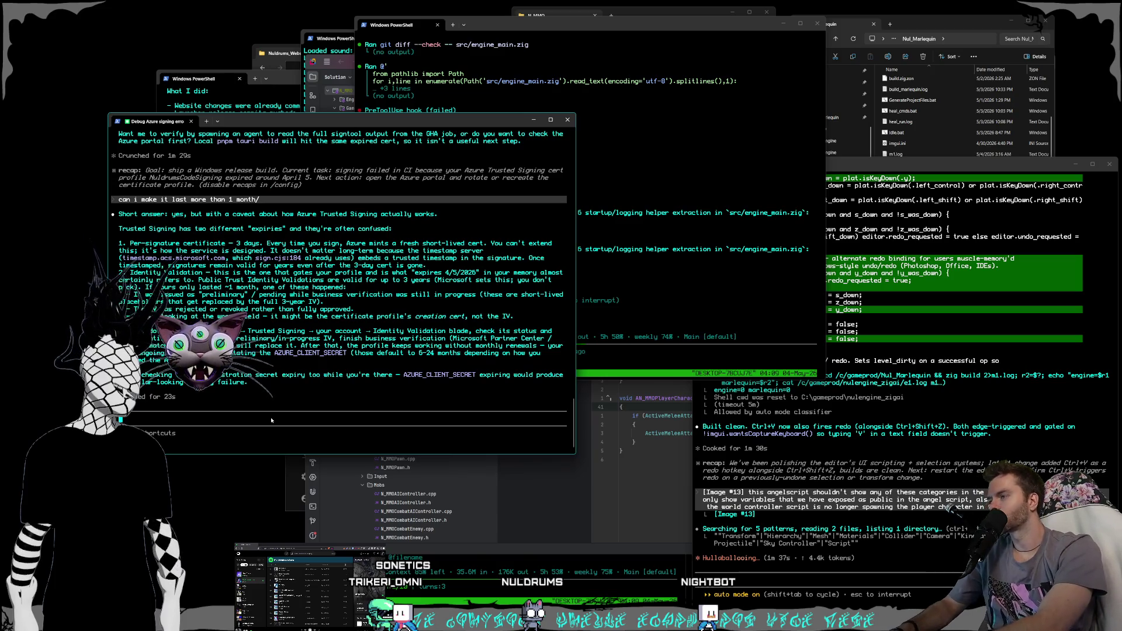
text([Image #2] where go)
key(Return)
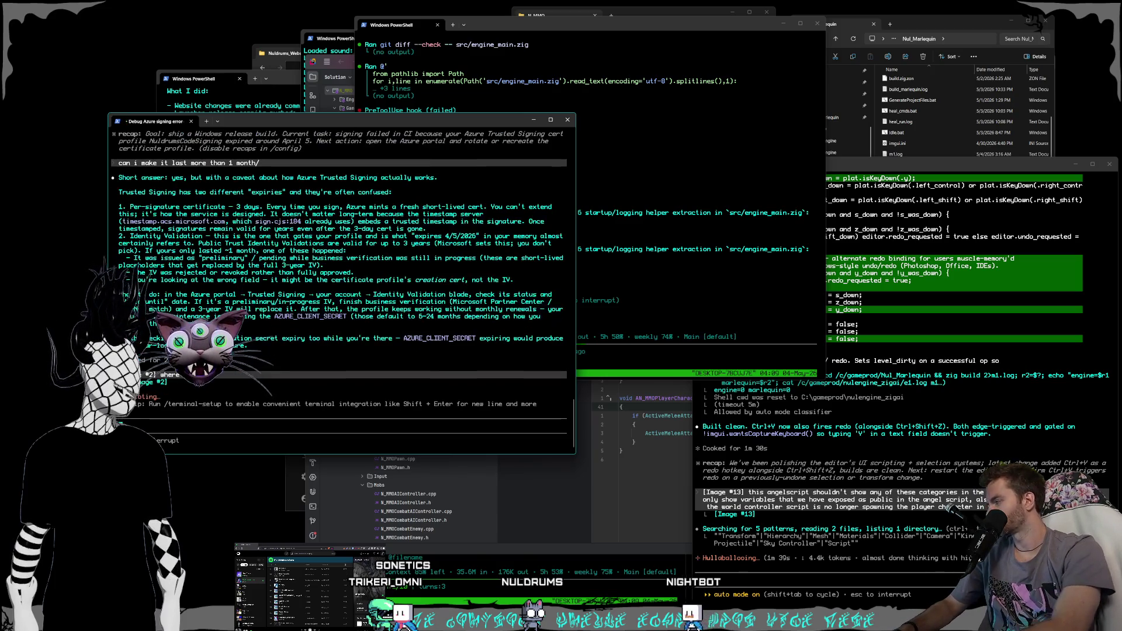
click(530, 27)
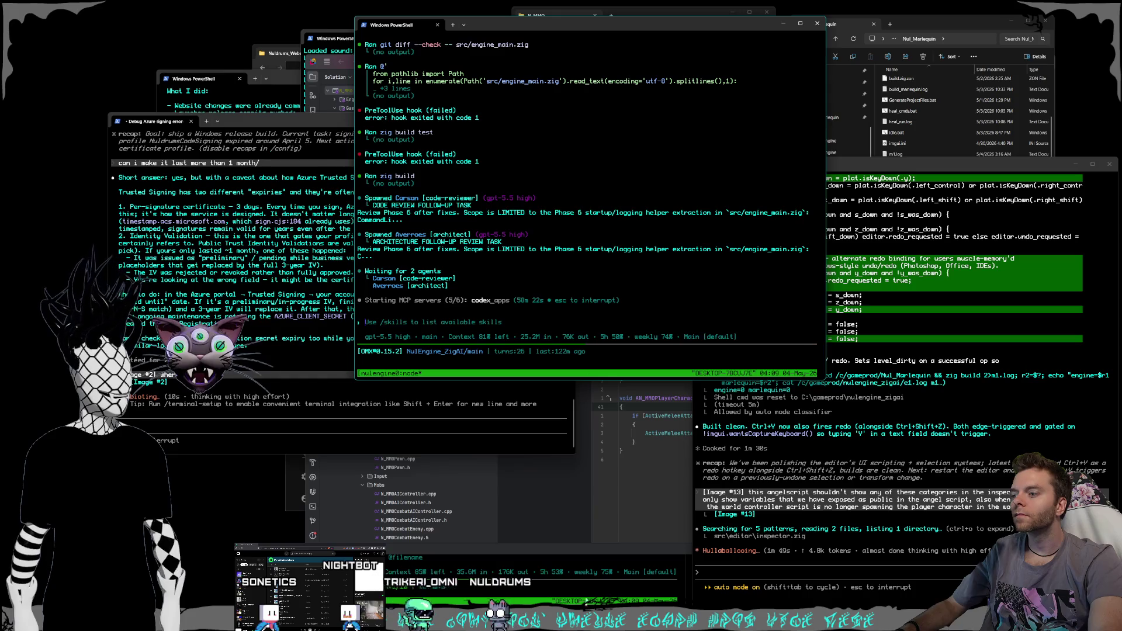
- Switch from the PowerShell window to Rider showing N_MMOPlayerCharacter.cpp
click(558, 621)
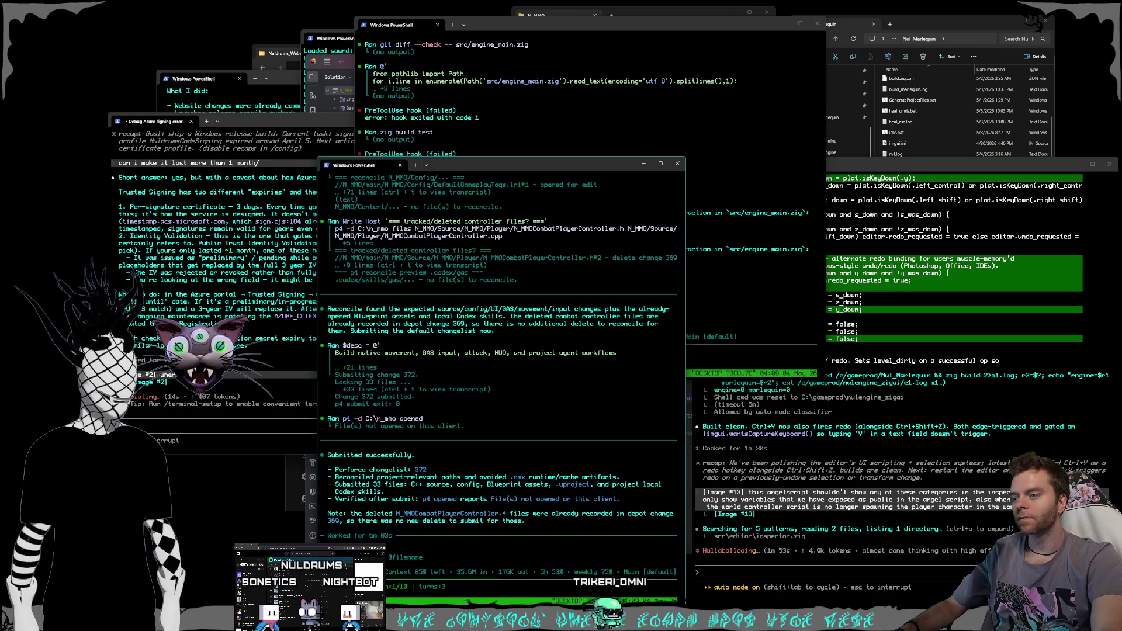
key(alt+Tab)
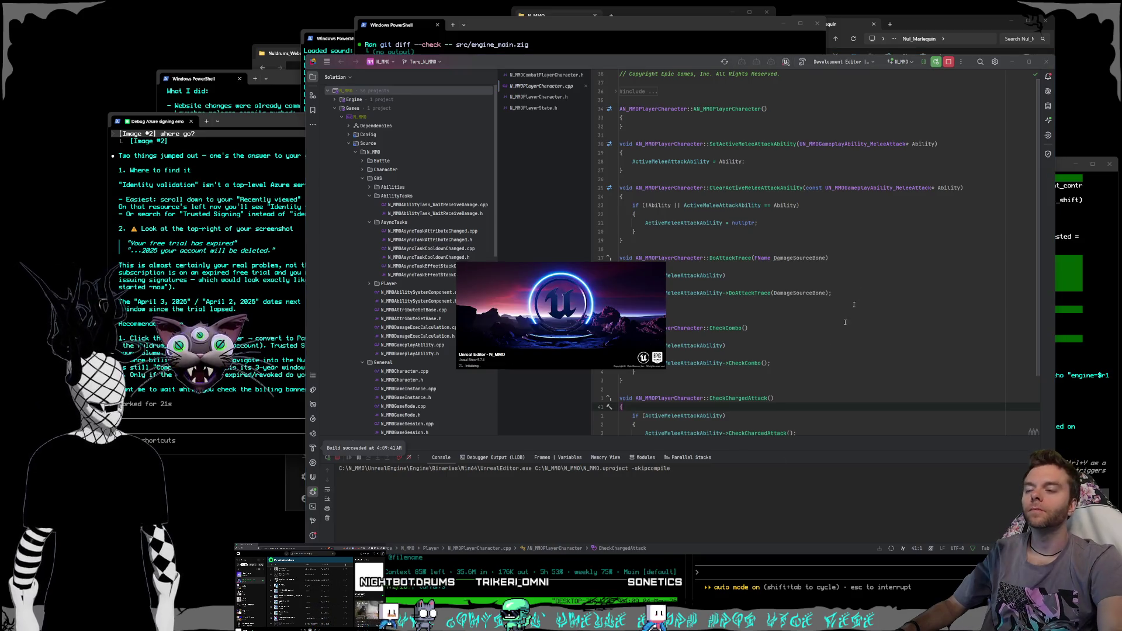
- Bring the Codex session with its finished refactor summary in front of Rider
click(765, 574)
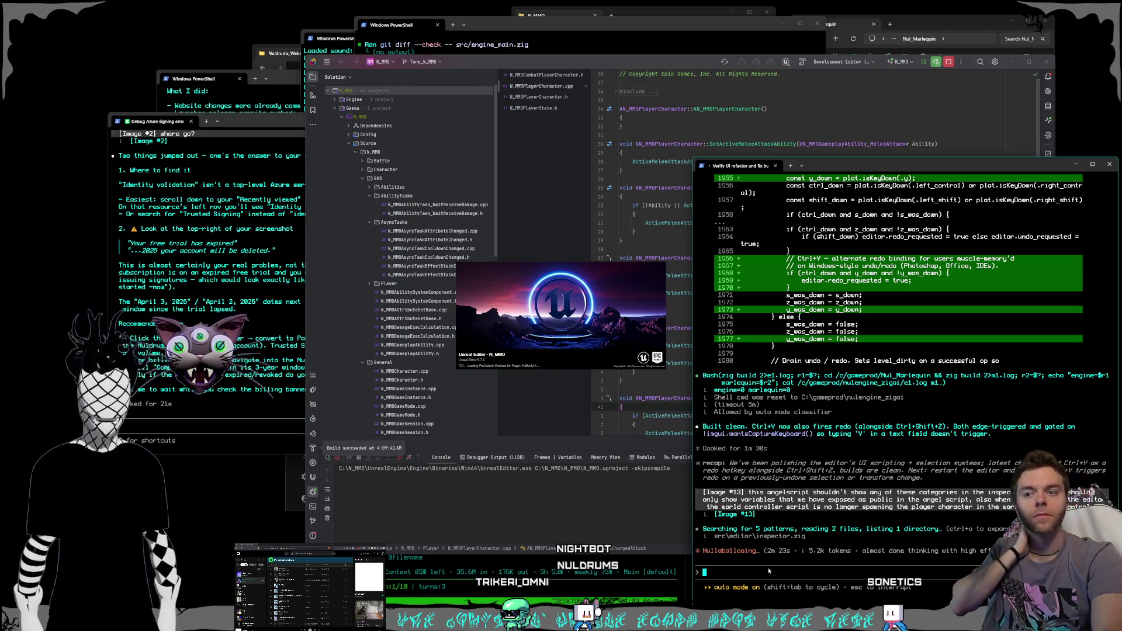
click(494, 28)
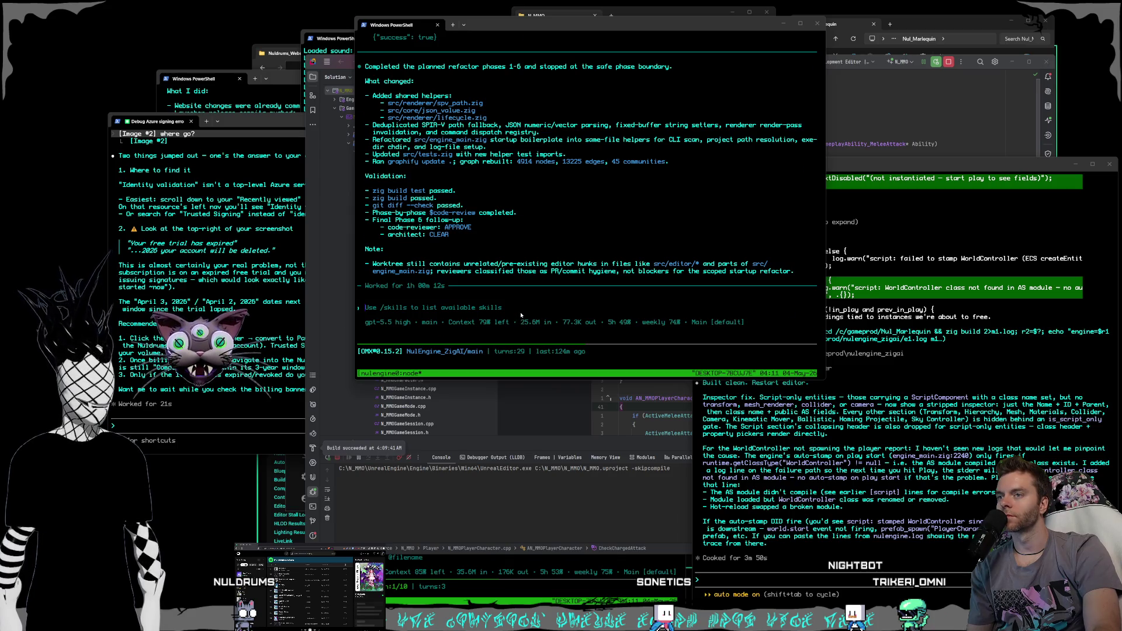
- Scroll back through the Codex refactor summary, then switch to the Claude Code UI refactor session
scroll(520, 316, up, 2)
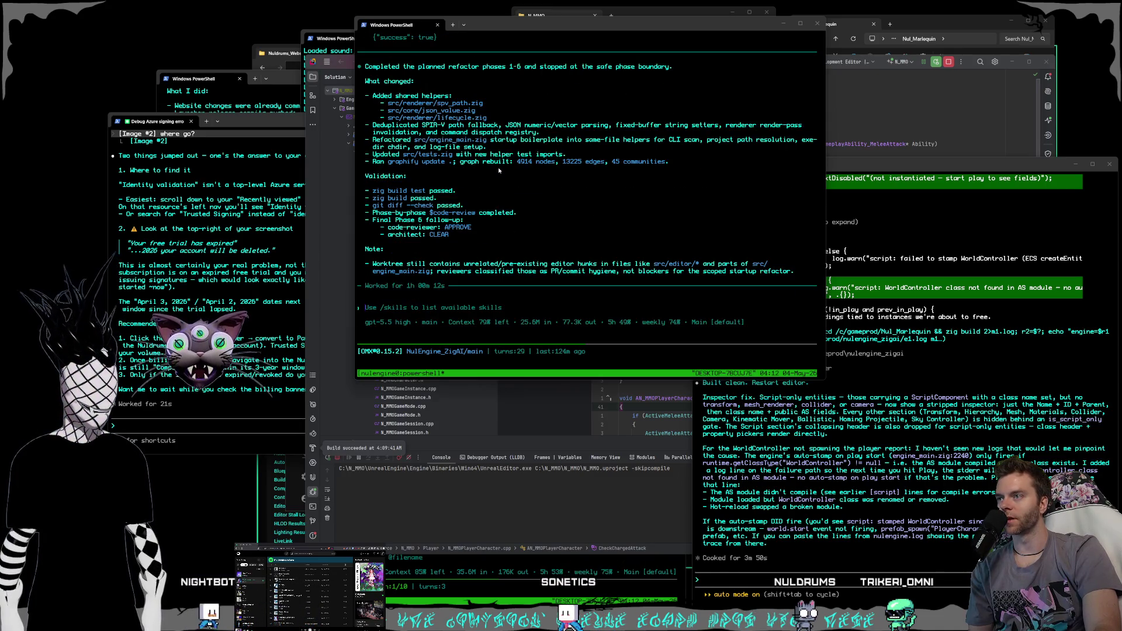
click(493, 313)
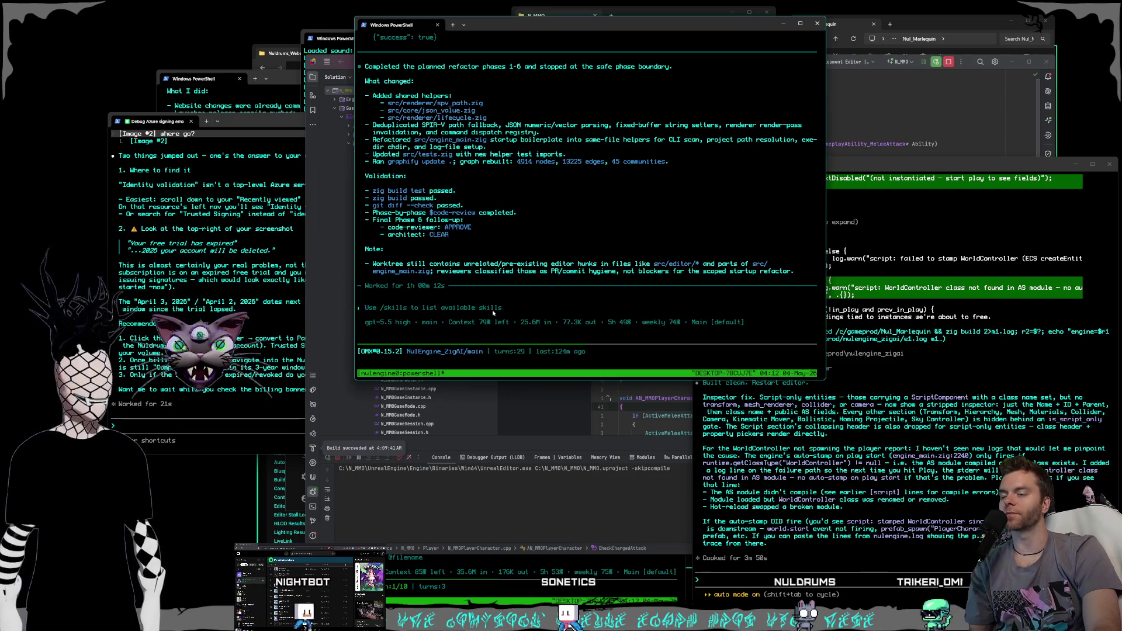
click(903, 574)
text(ok /build the engi… and see what happens)
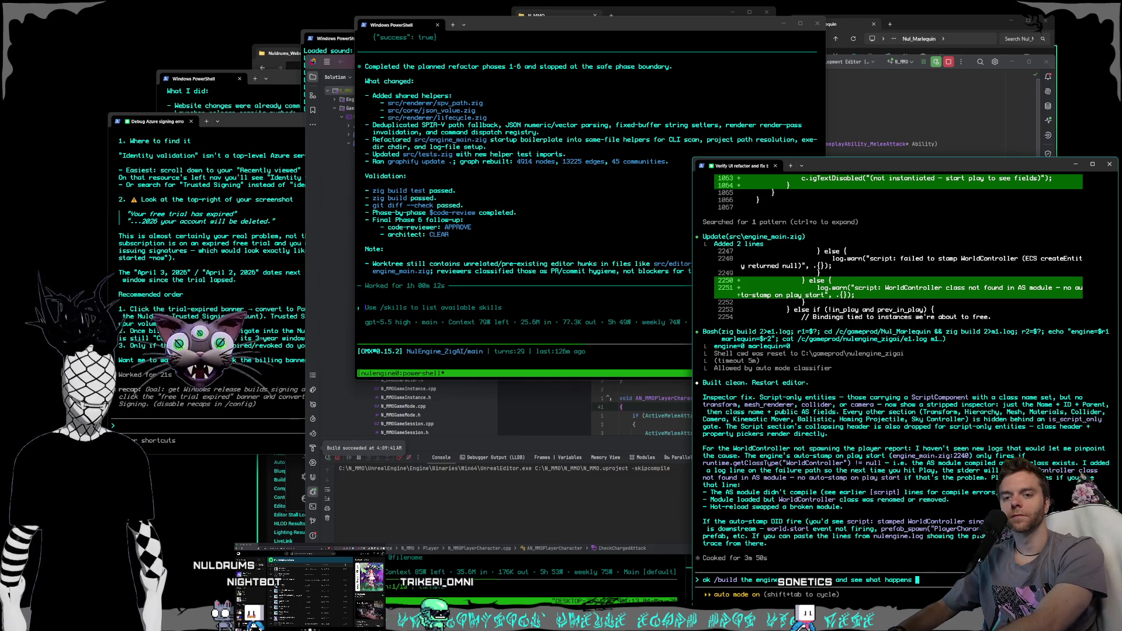
- Ask Claude Code to build the engine and Marlequin and report any errors
text(if we get a)
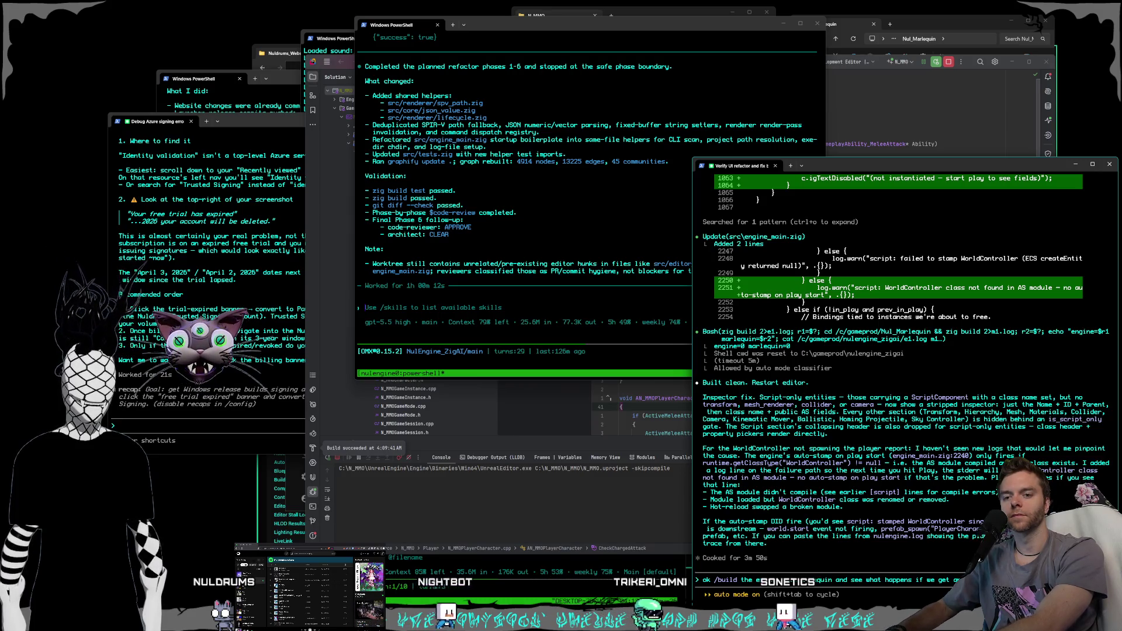
key(Return)
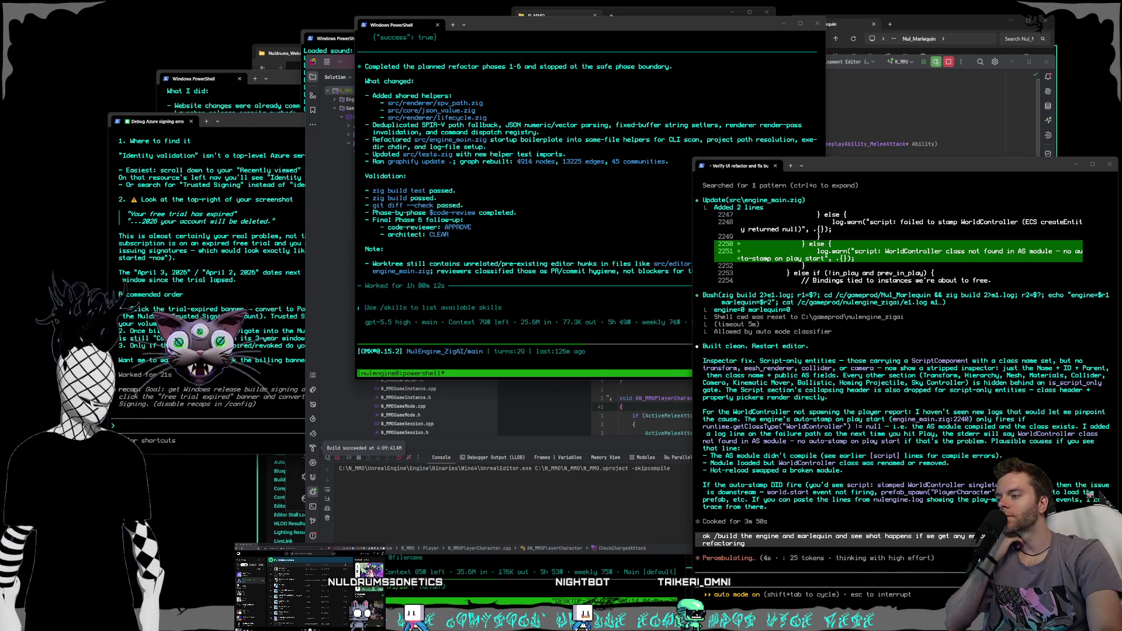
key(alt+Tab)
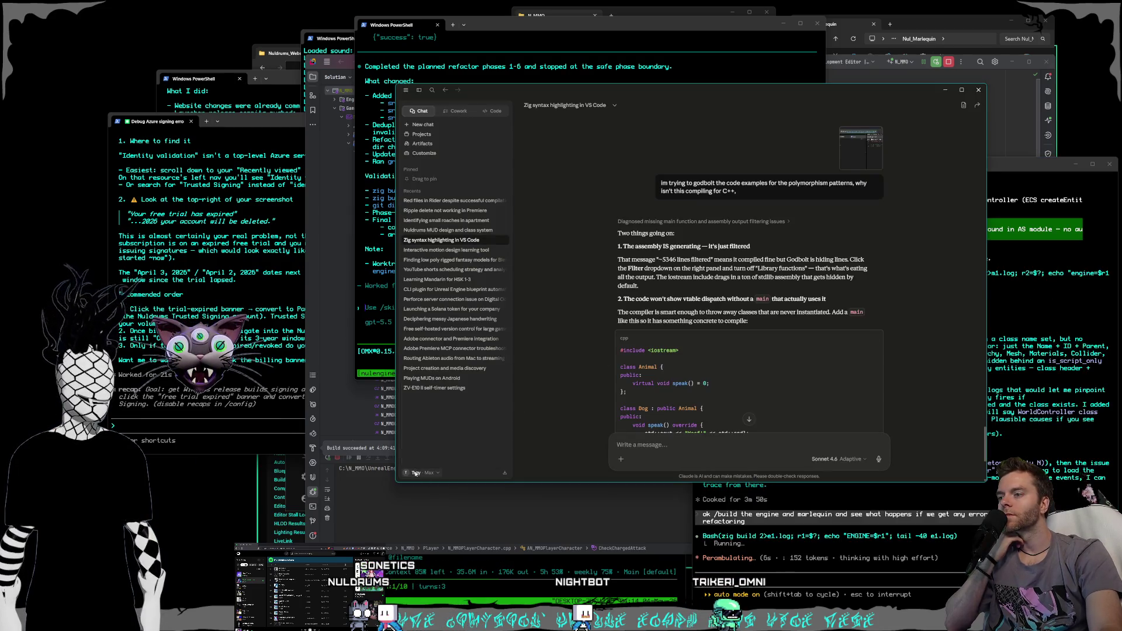
- Check the plan usage limits in the Claude app's Settings, then minimize the window
click(415, 474)
click(461, 393)
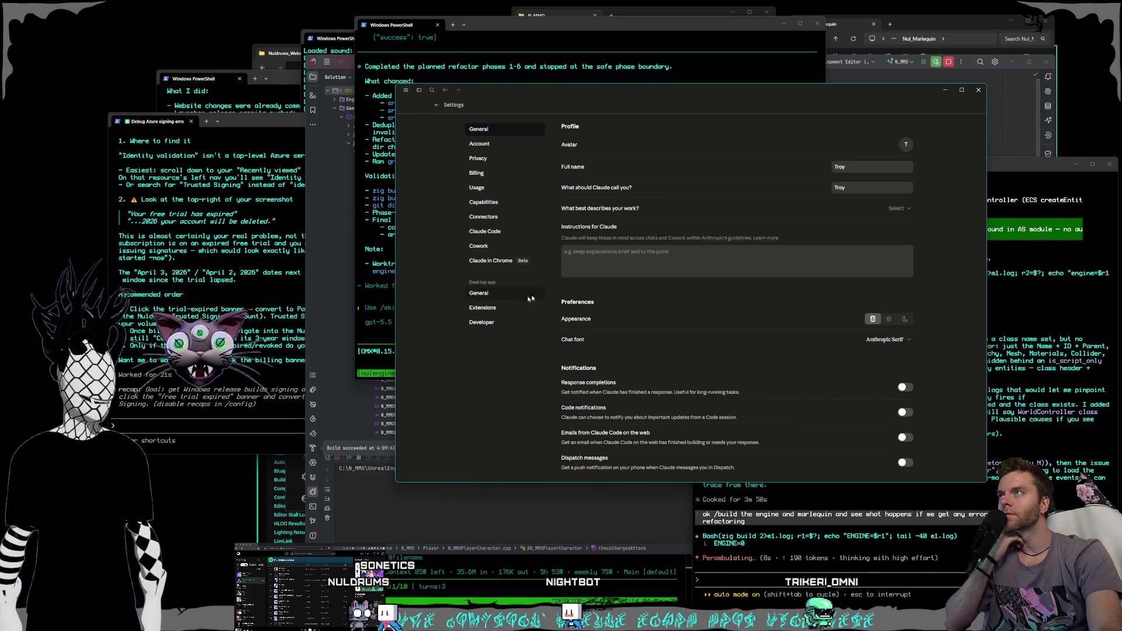
click(485, 192)
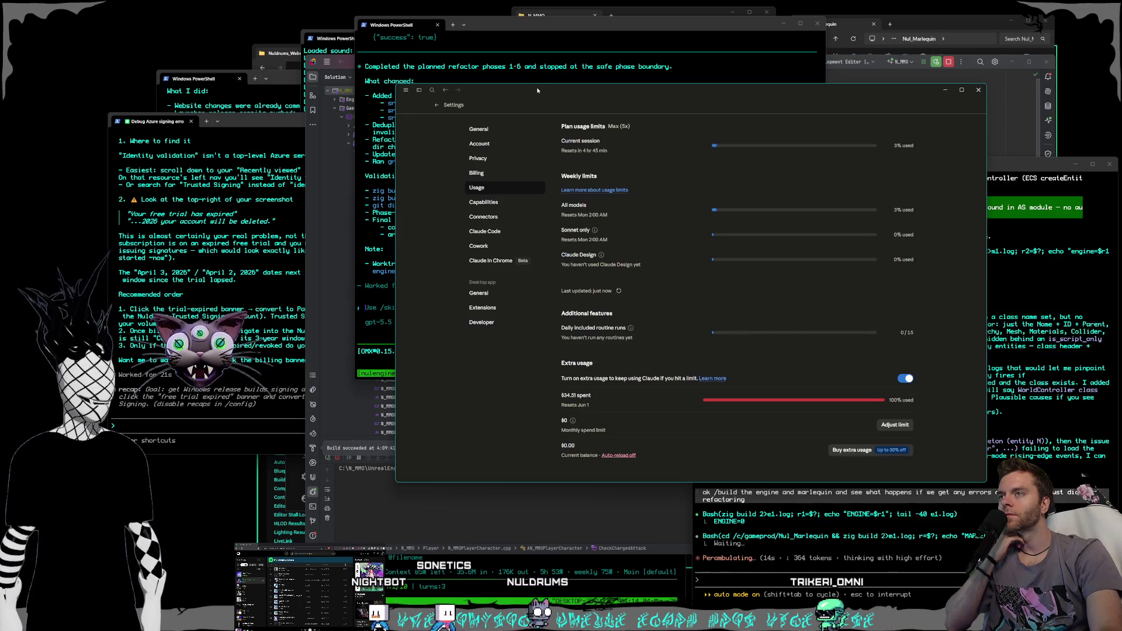
drag(544, 98, 553, 102)
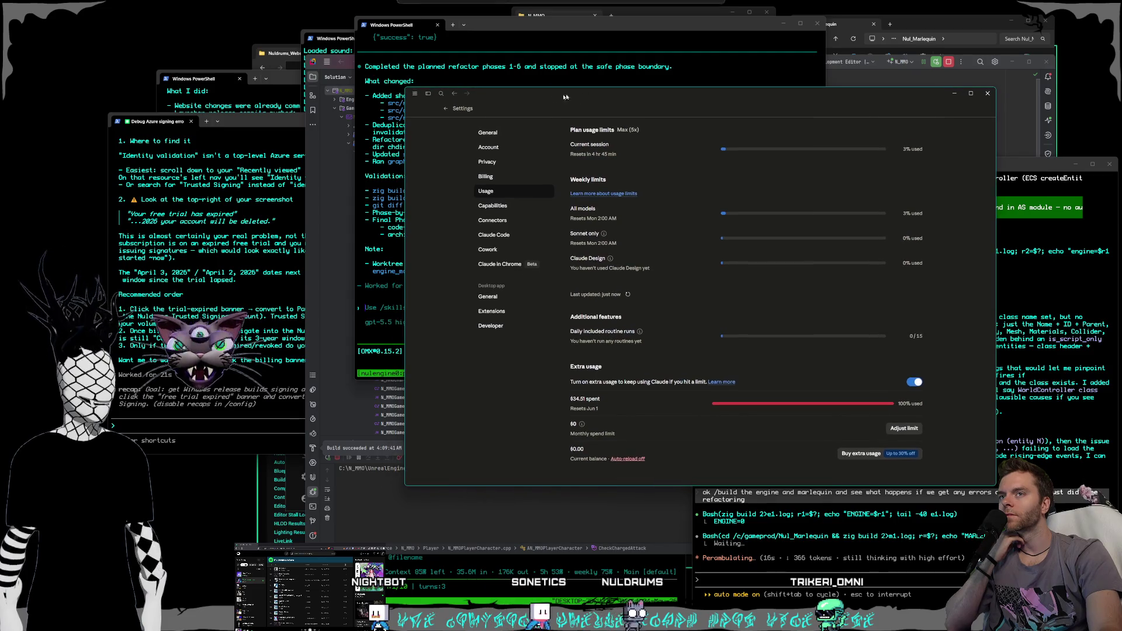
click(957, 96)
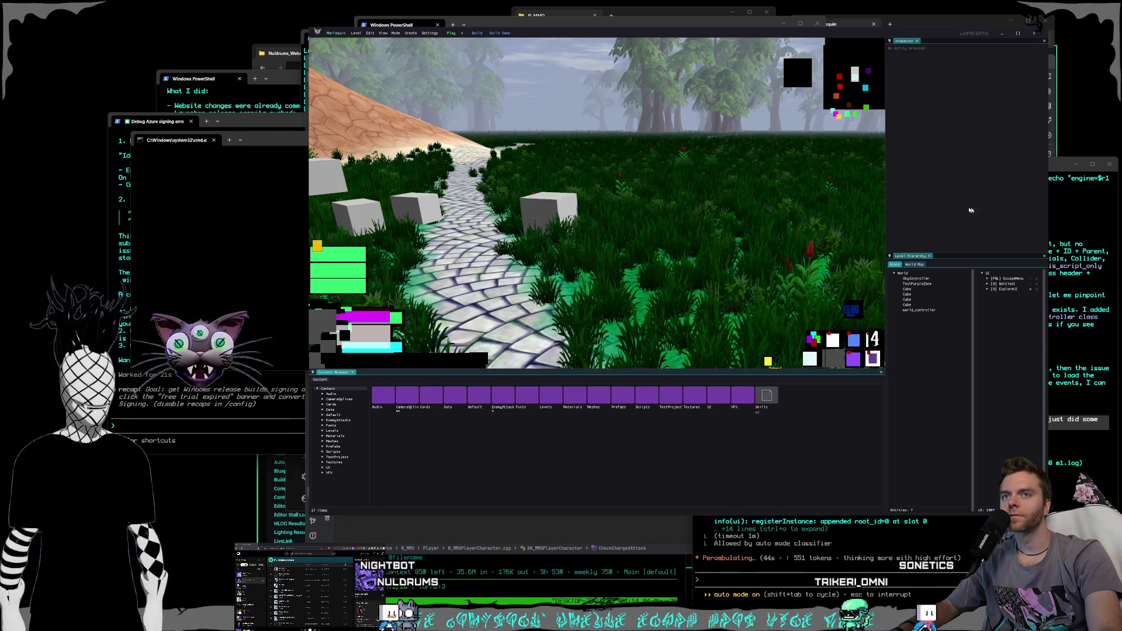
- Check Claude Code's progress, select world_controller in the rebuilt Marlequin, and close the editor
click(1056, 169)
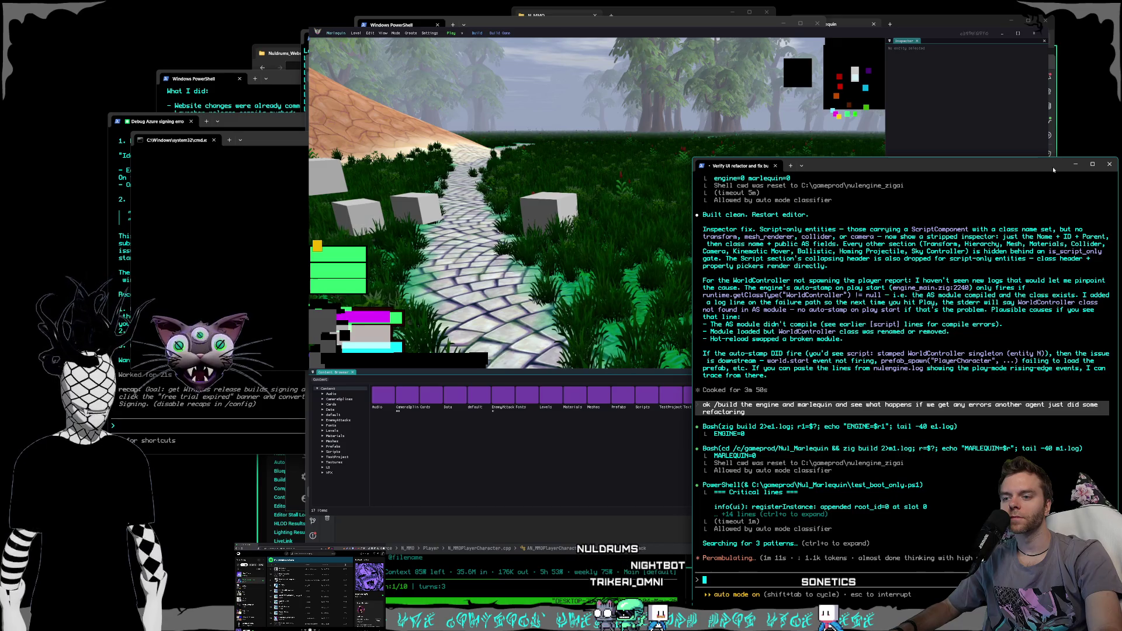
drag(615, 32, 612, 30)
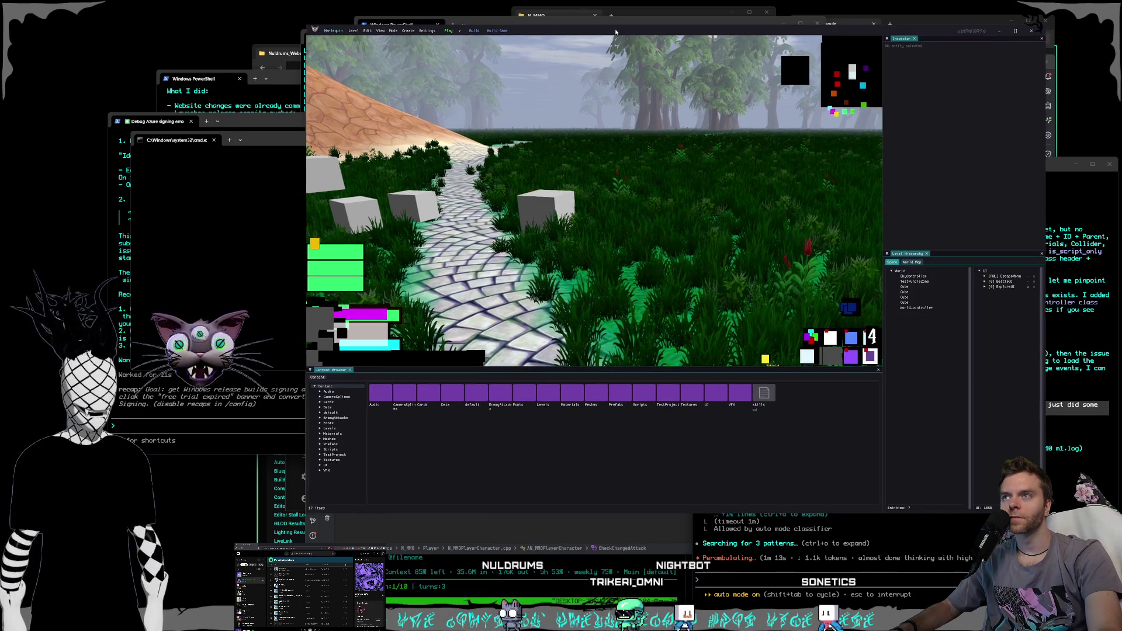
click(917, 308)
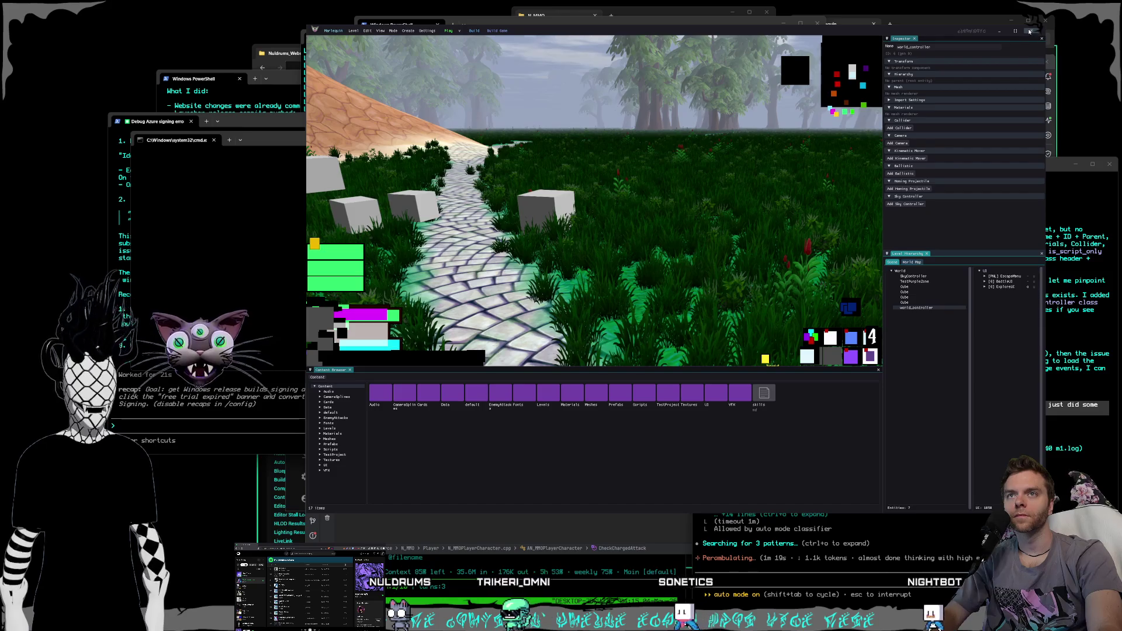
click(1030, 30)
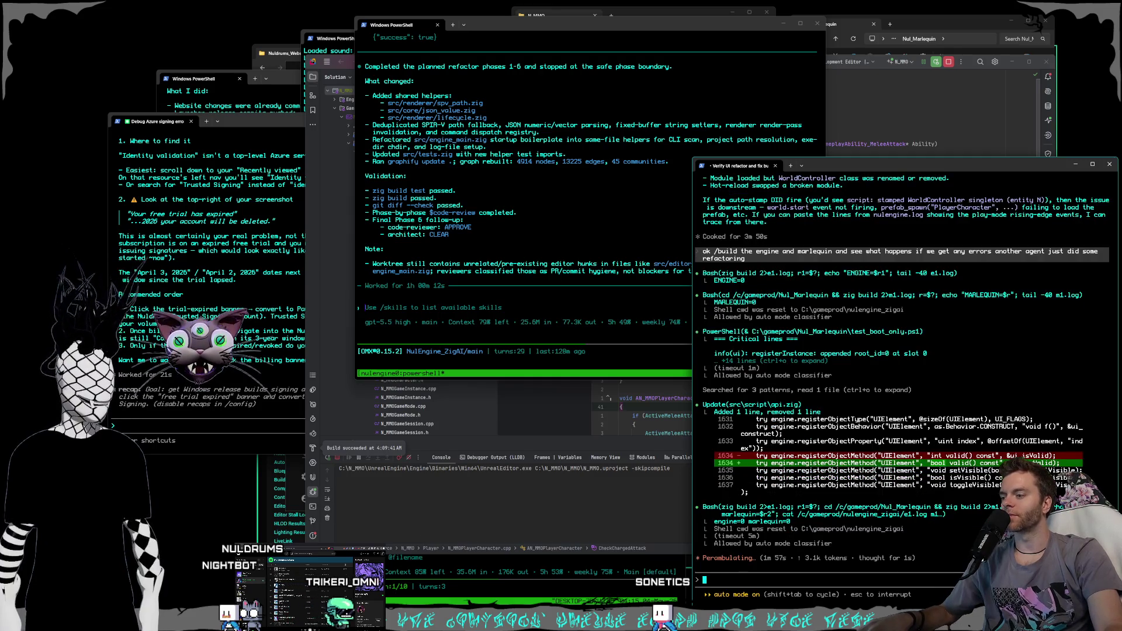
- Switch to the code editor and select the 0xFFFFFFFF value on line 29
key(alt+Tab)
click(612, 193)
drag(588, 193, 585, 193)
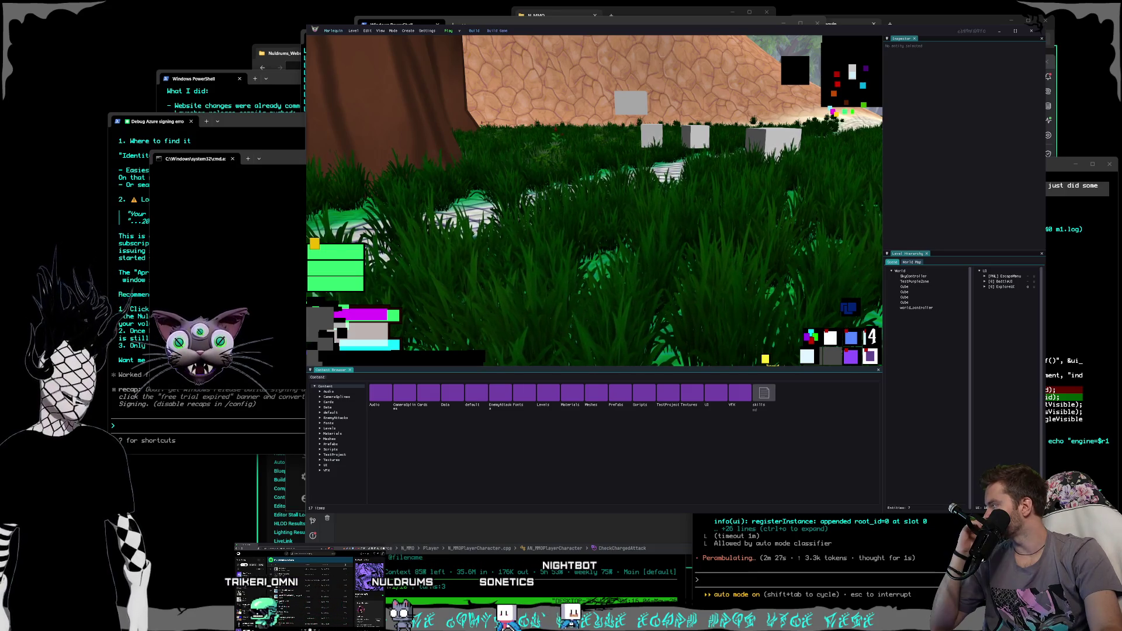
- Focus the Azure signing debug session and scroll through Claude's advice on the expired free trial
click(108, 252)
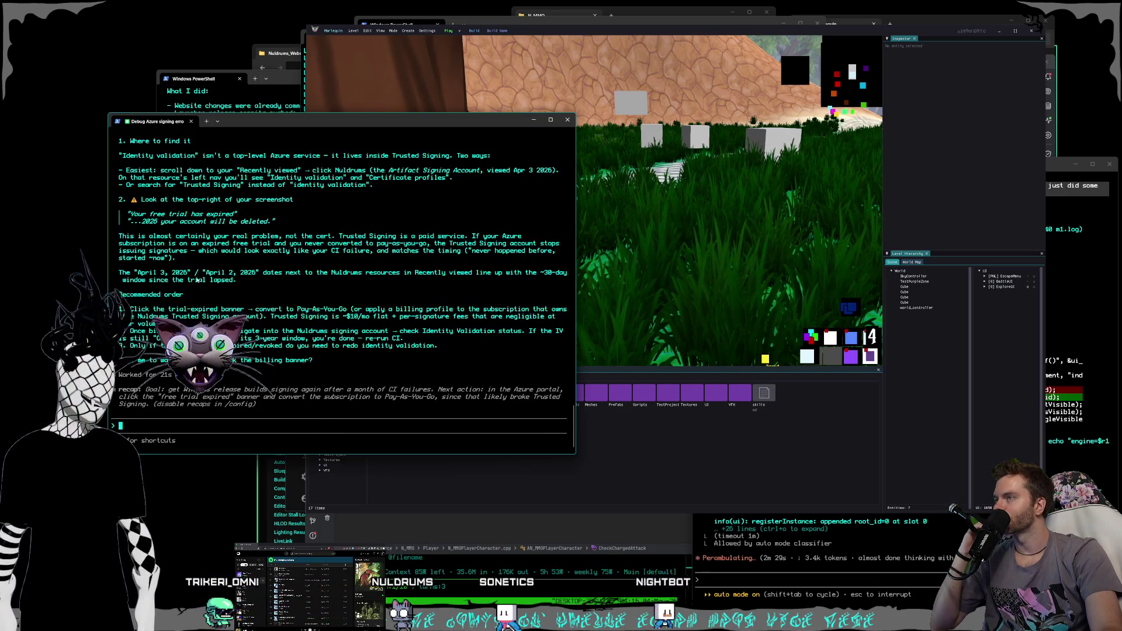
scroll(205, 271, up, 2)
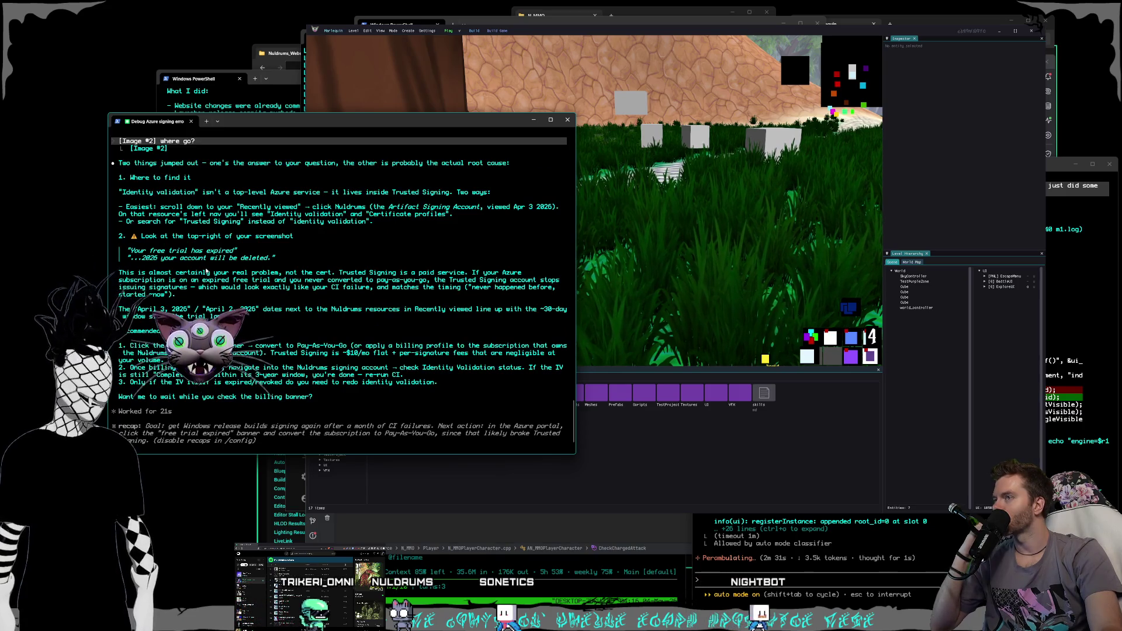
scroll(205, 270, down, 2)
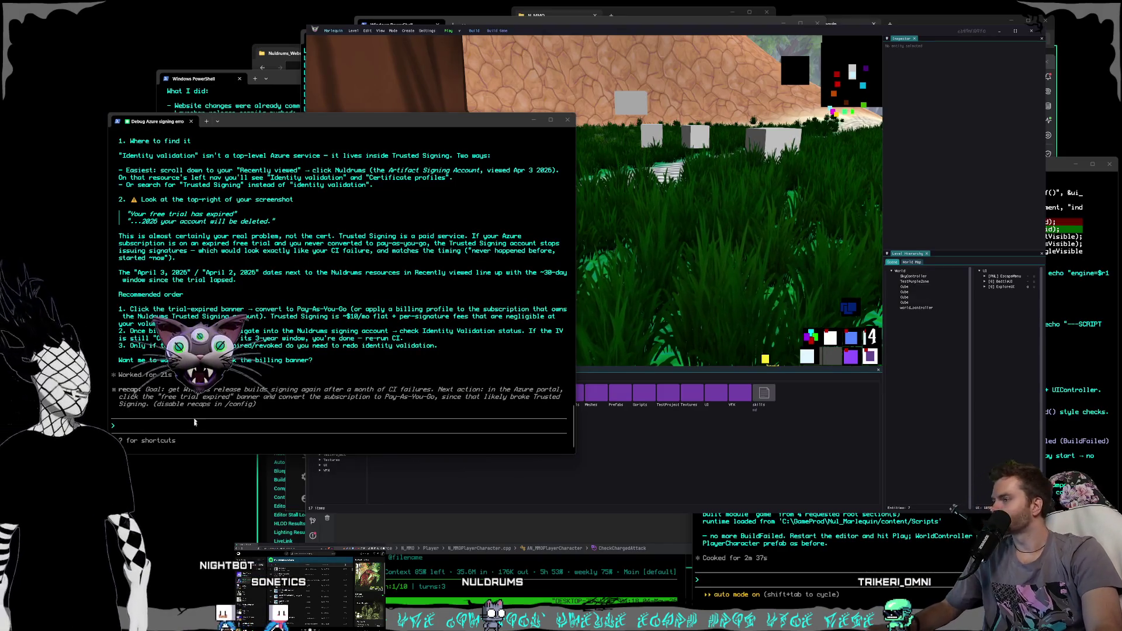
- Paste a screenshot into the Azure session prompt and write that only a $30 plan is offered
click(195, 430)
key(ctrl+v)
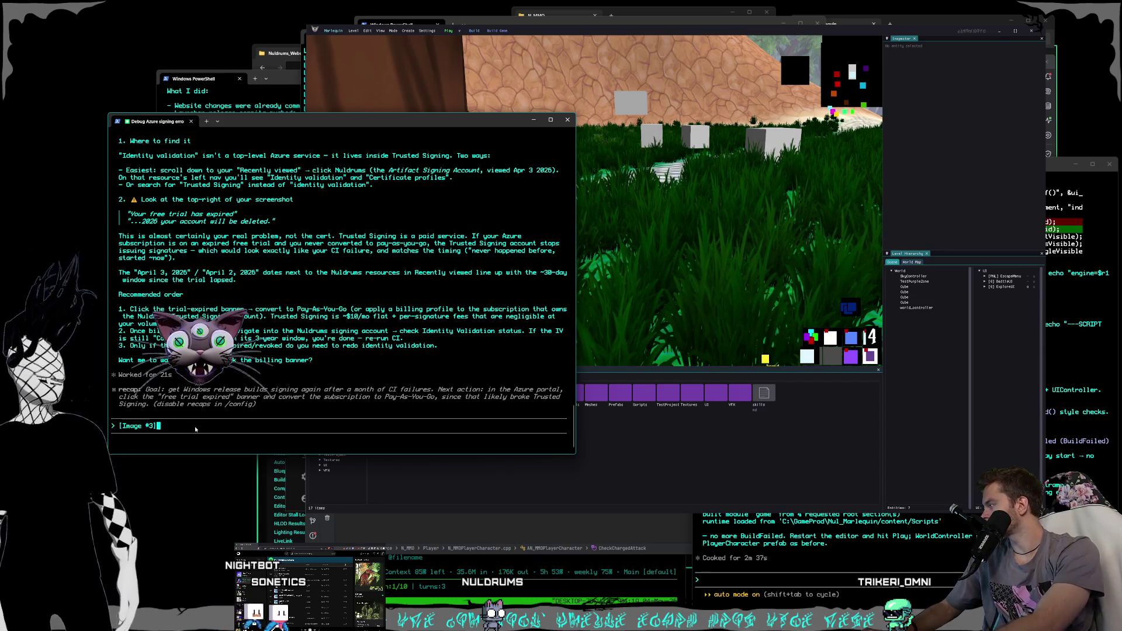
text(can't find it the only opti)
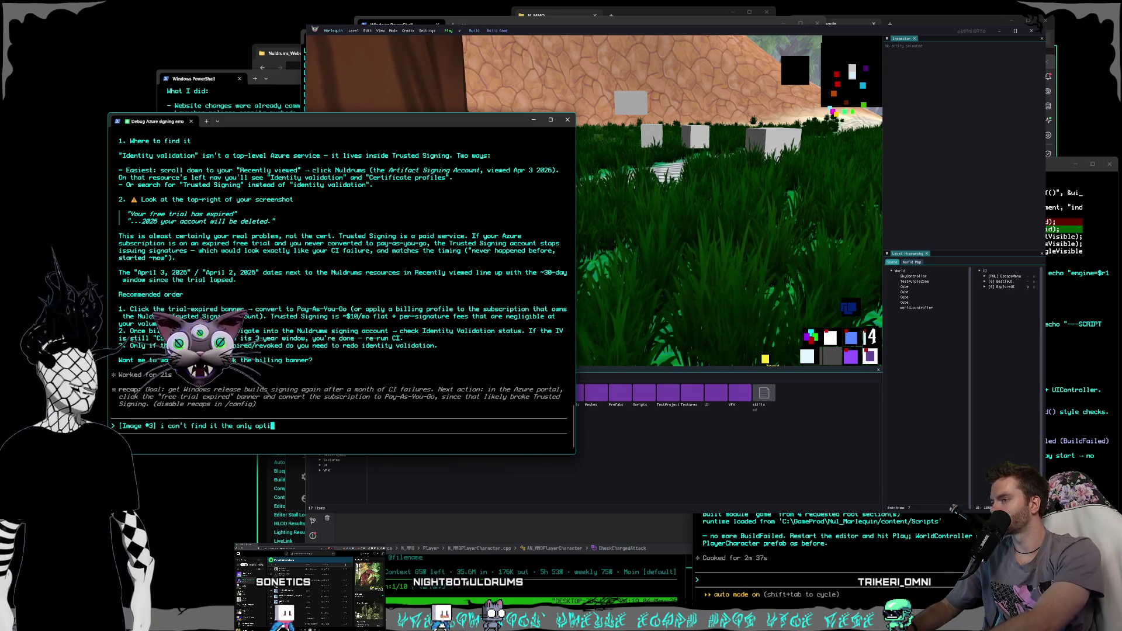
text(on they give me)
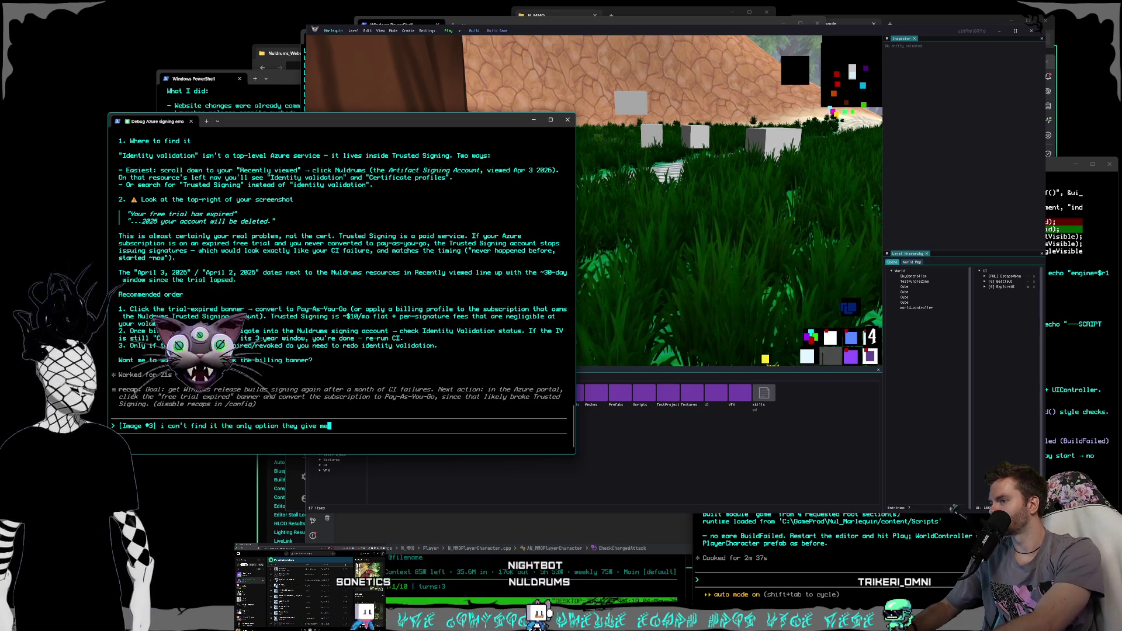
text( is the )
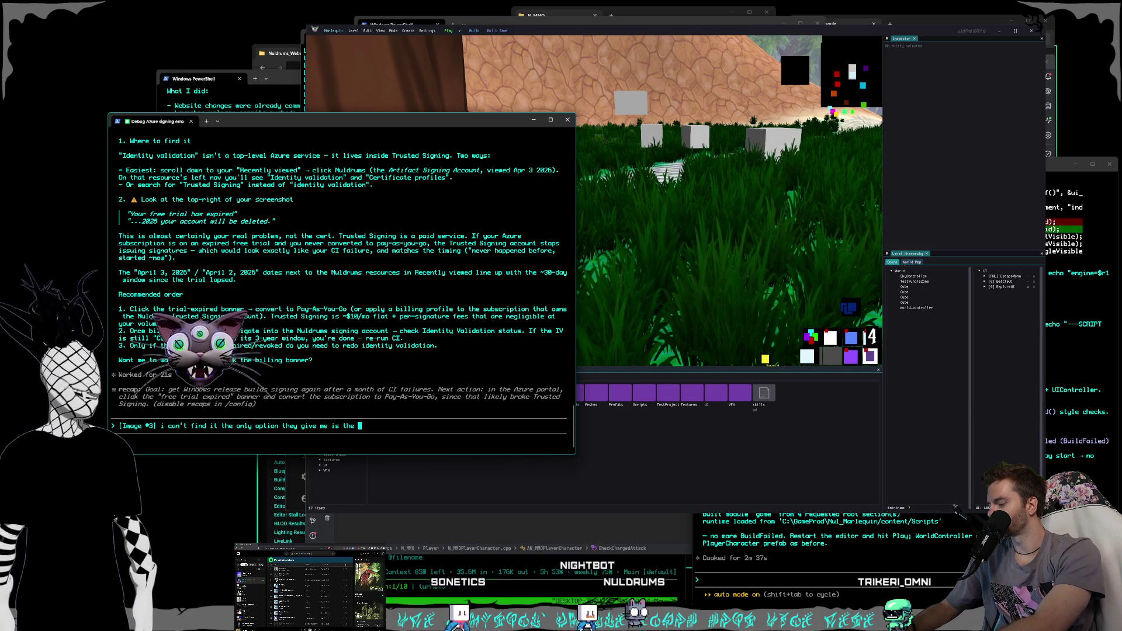
text($30 plan,)
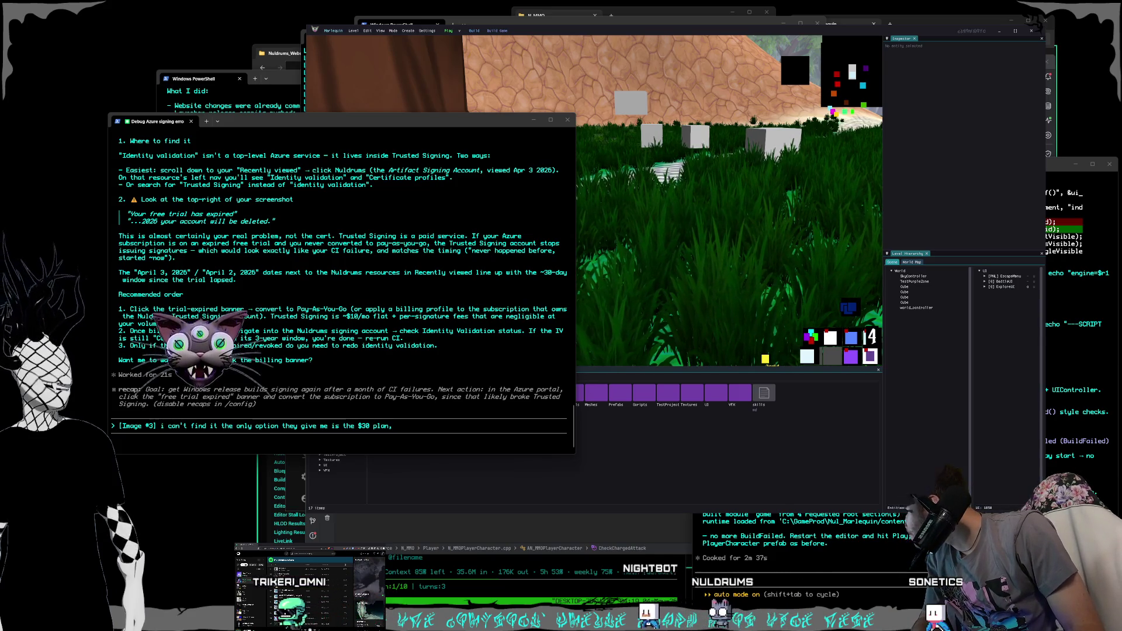
- Attach two more screen captures to the message and send it
key(super+shift+s)
key(Escape)
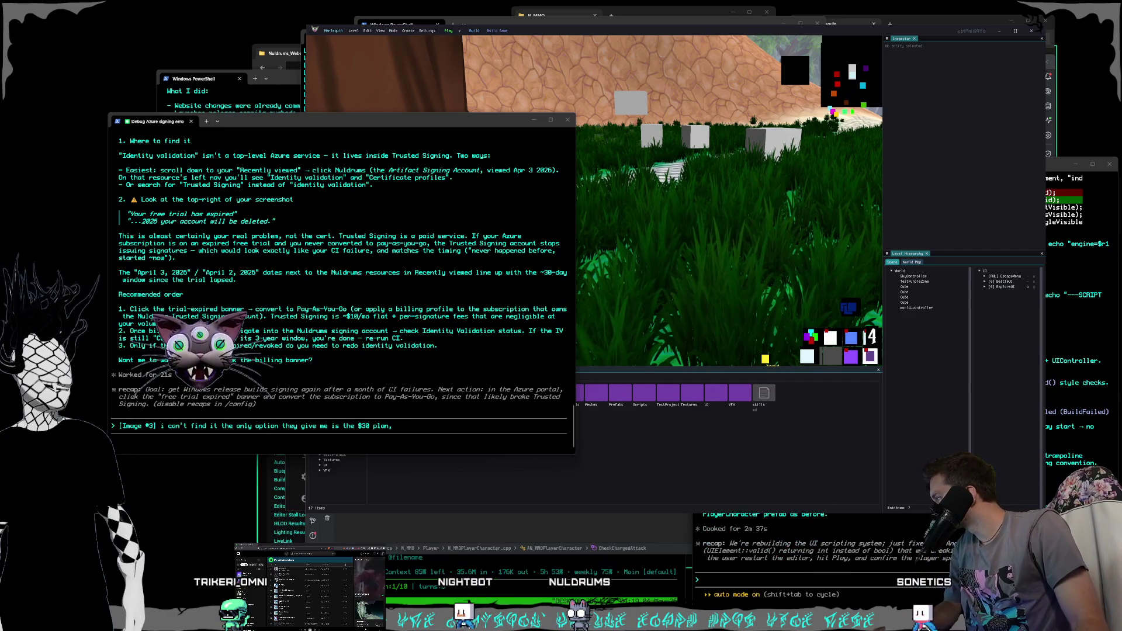
click(422, 431)
key(ctrl+v)
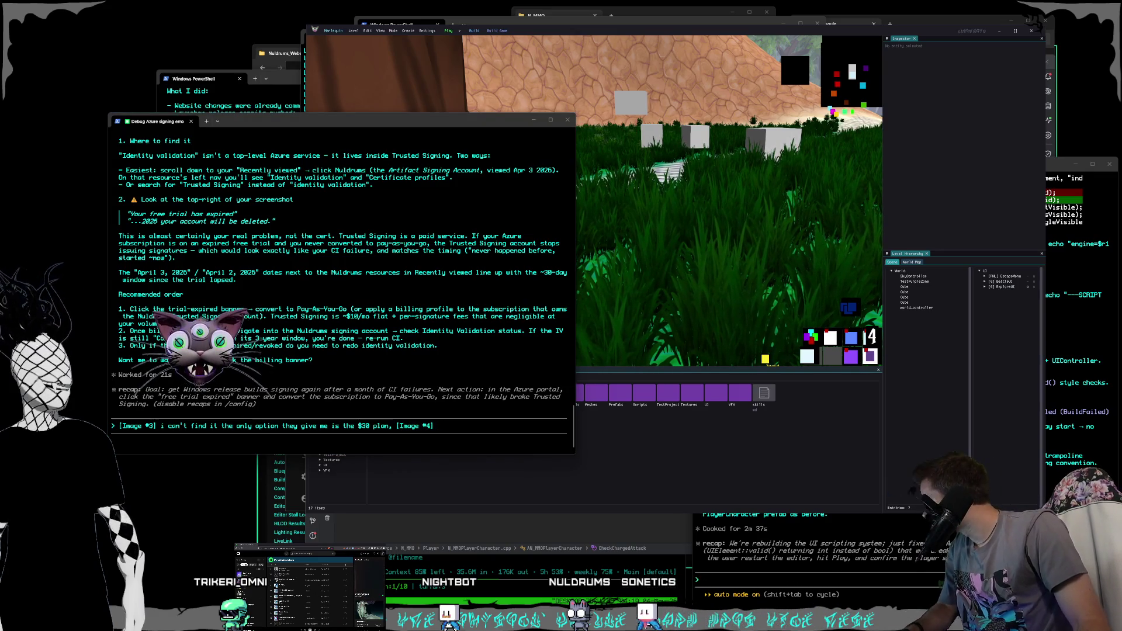
key(super+shift+s)
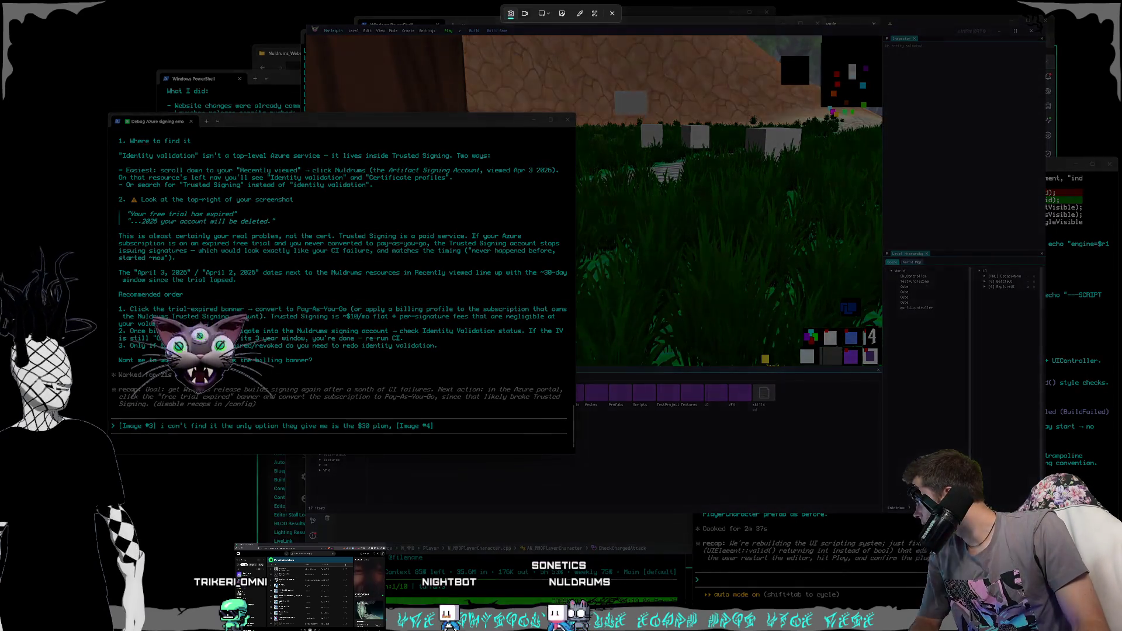
key(Escape)
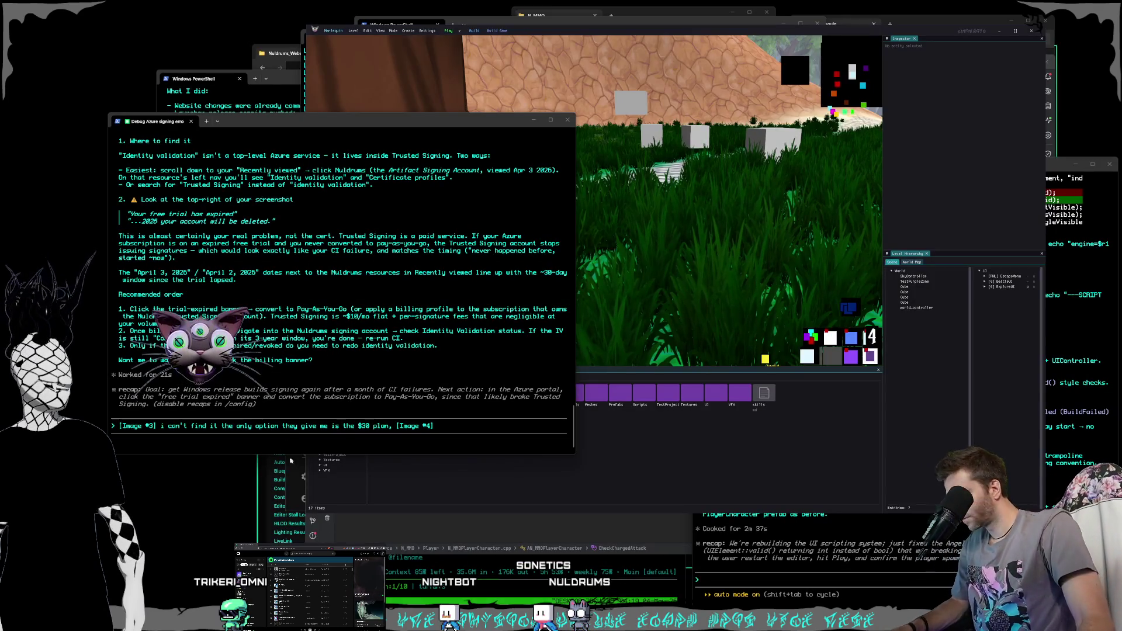
key(ctrl+v)
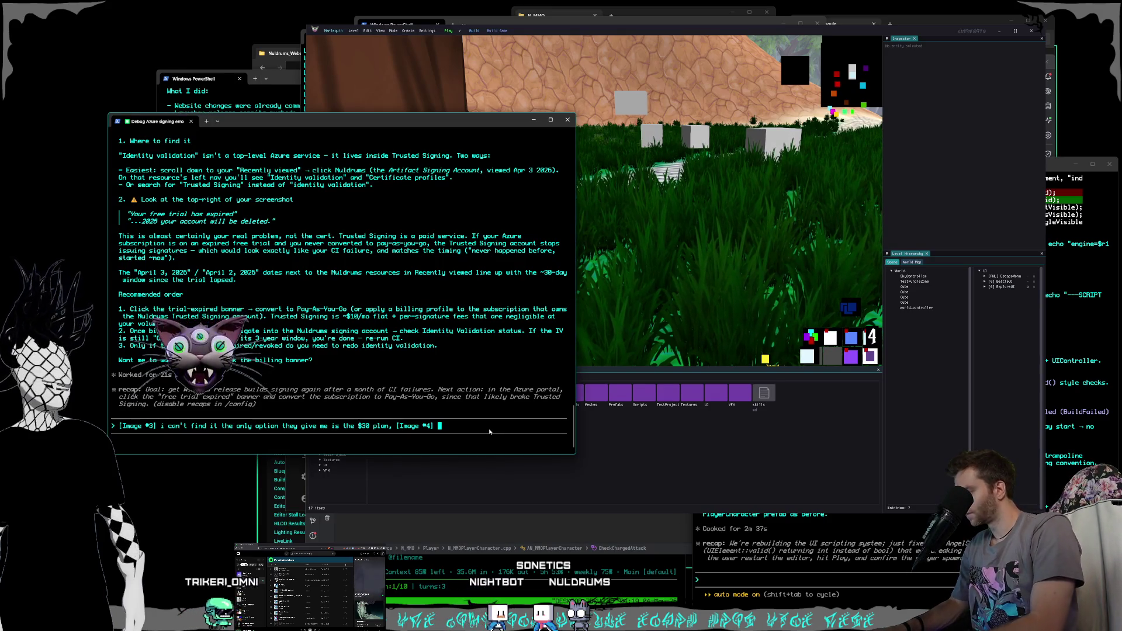
key(Return)
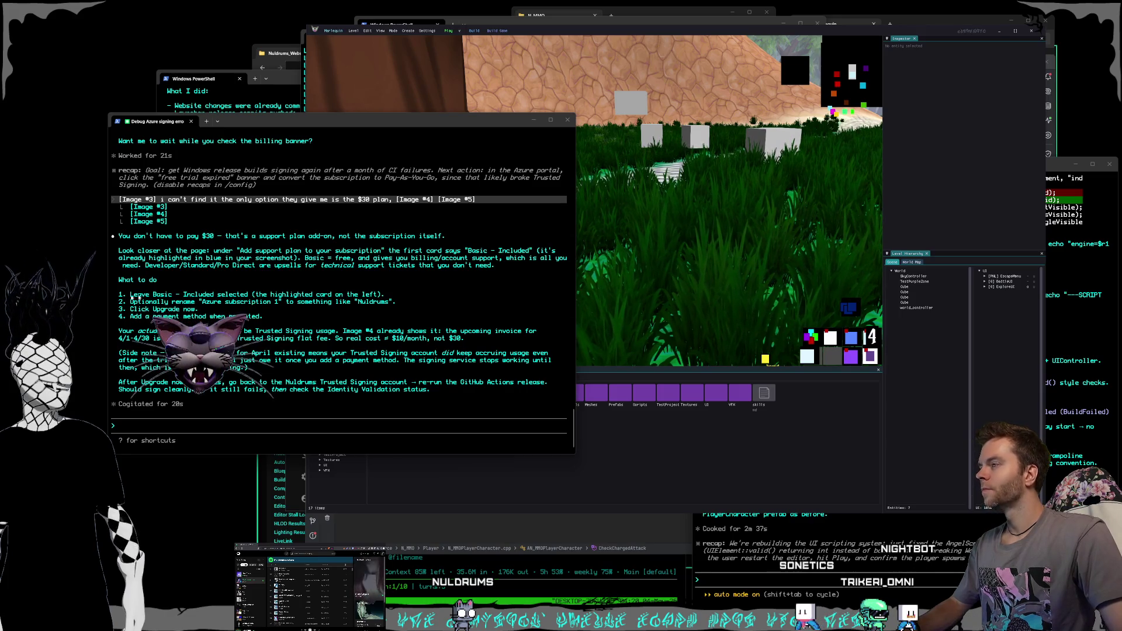
- Read Claude's explanation that the $30 option is only a support add-on, then snip a new screenshot
click(228, 284)
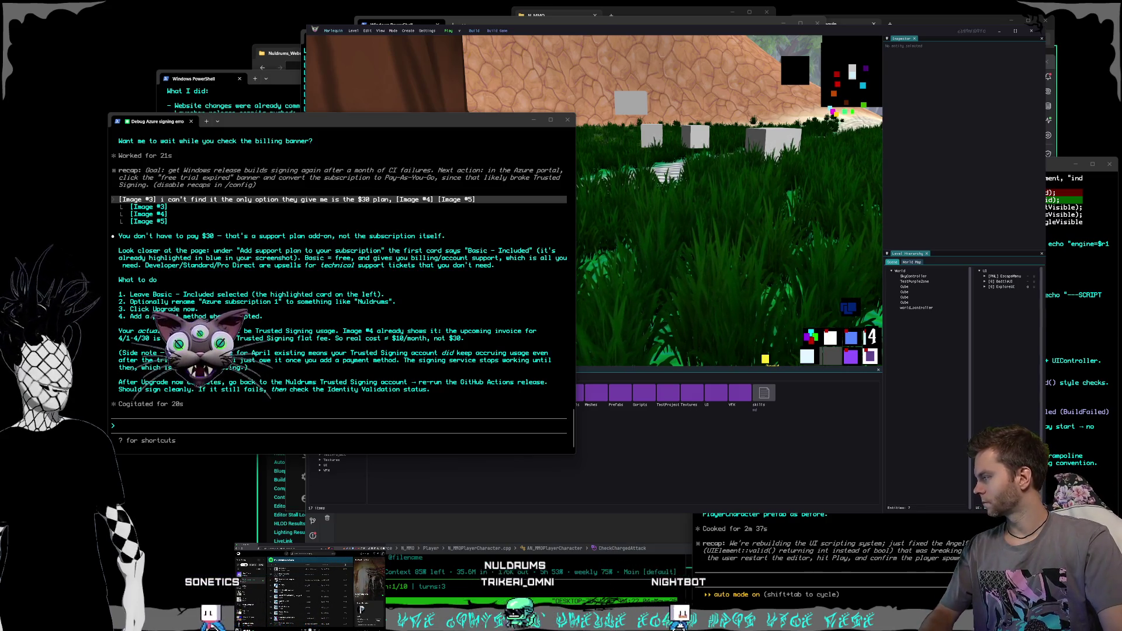
key(super+shift+s)
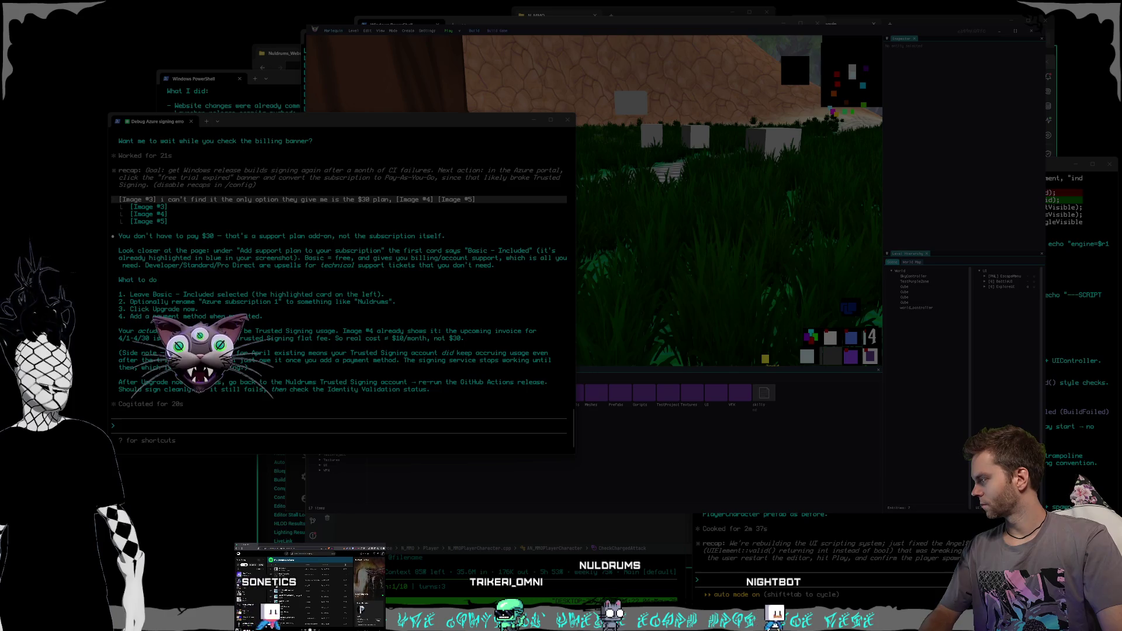
key(Escape)
click(253, 426)
text([Image #6] ok this looks right now)
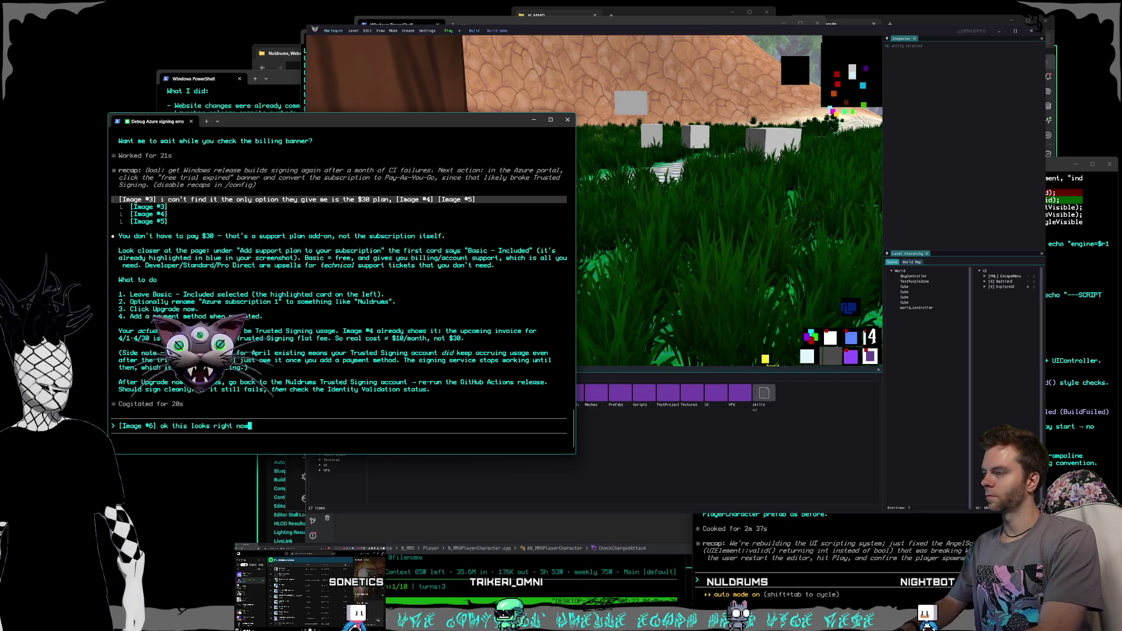
- Confirm billing looks right, then ask Claude to save a memory note and rerun the 0.1.38 workflow
key(Return)
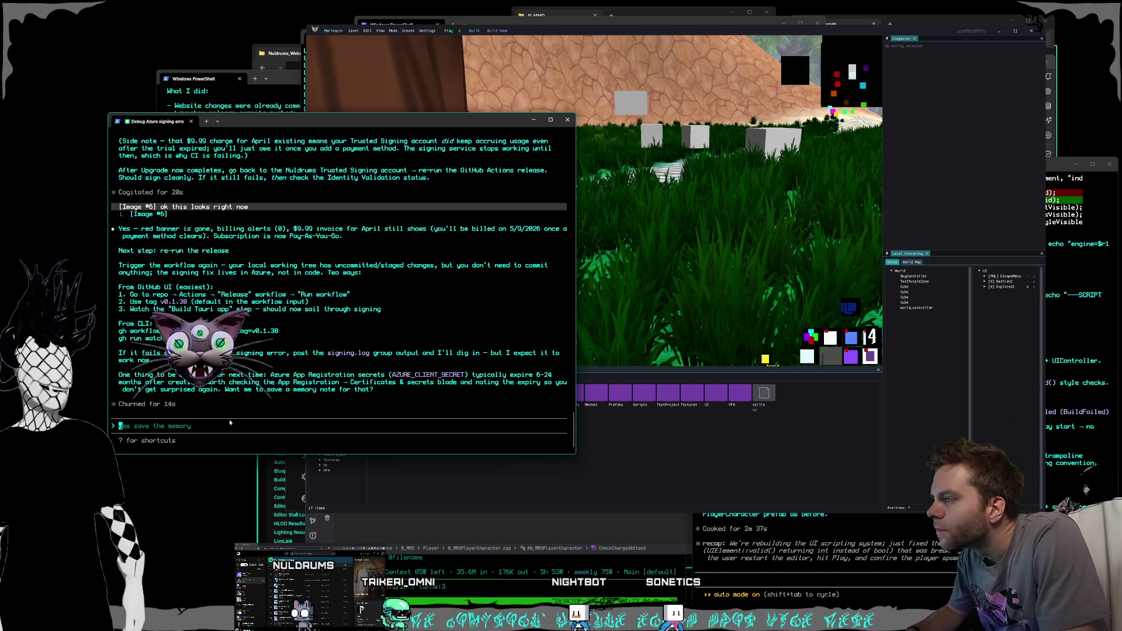
text(sure save a me)
text(mory note,)
text( can you trigger)
text( the workflo)
text(w again ples )
text(for )
text(@)
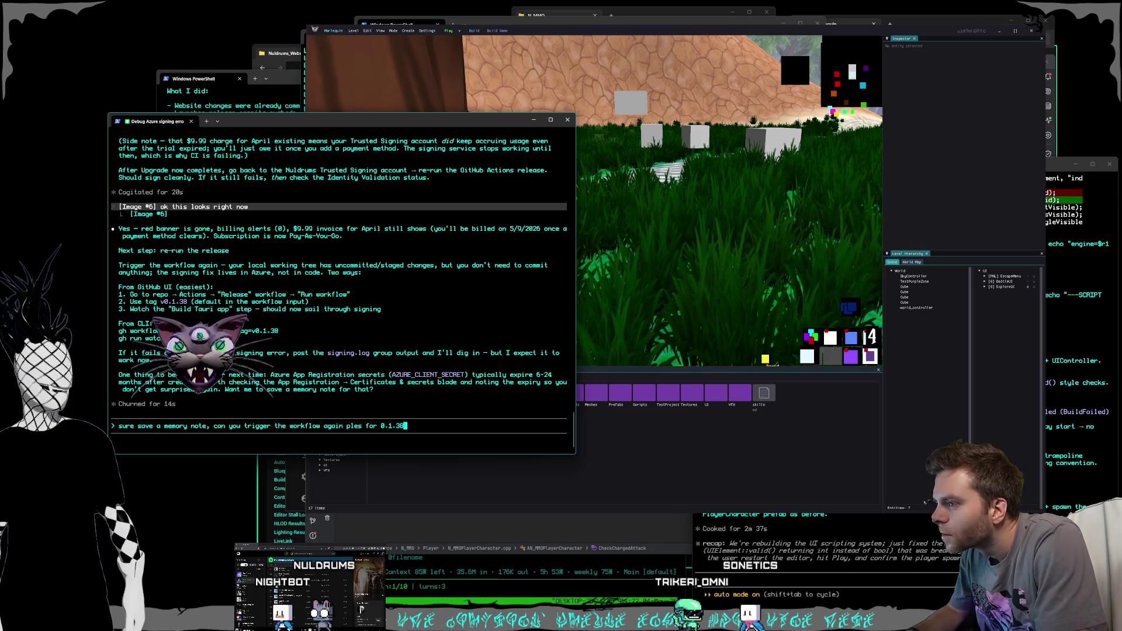
key(Return)
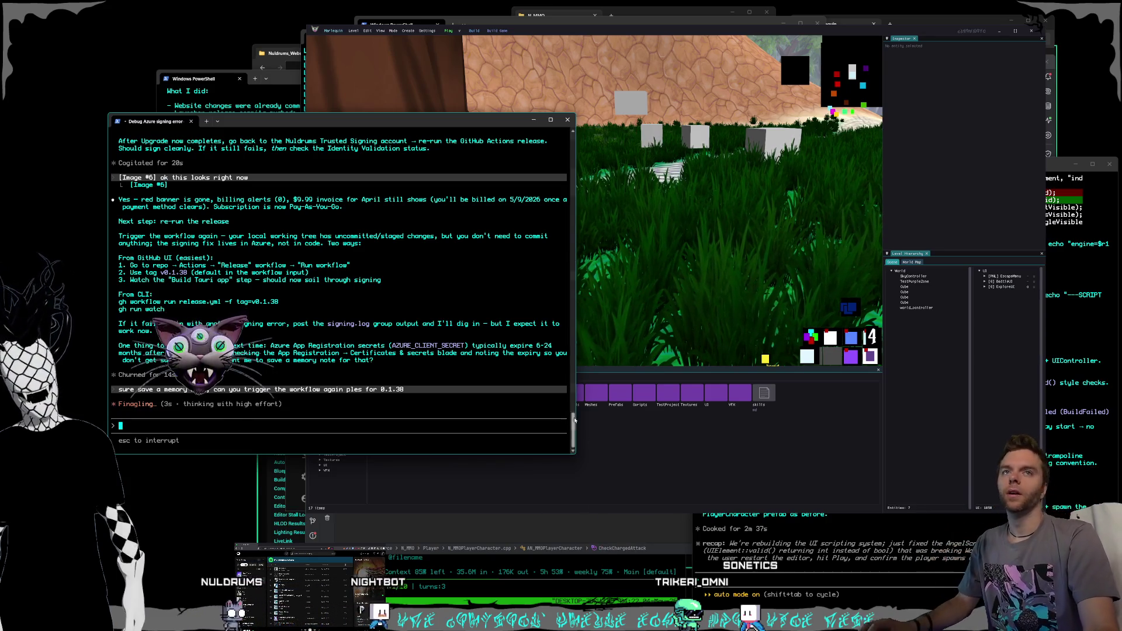
- Bring the Verify UI refactor session forward beside the Azure signing session while the rerun proceeds
click(848, 526)
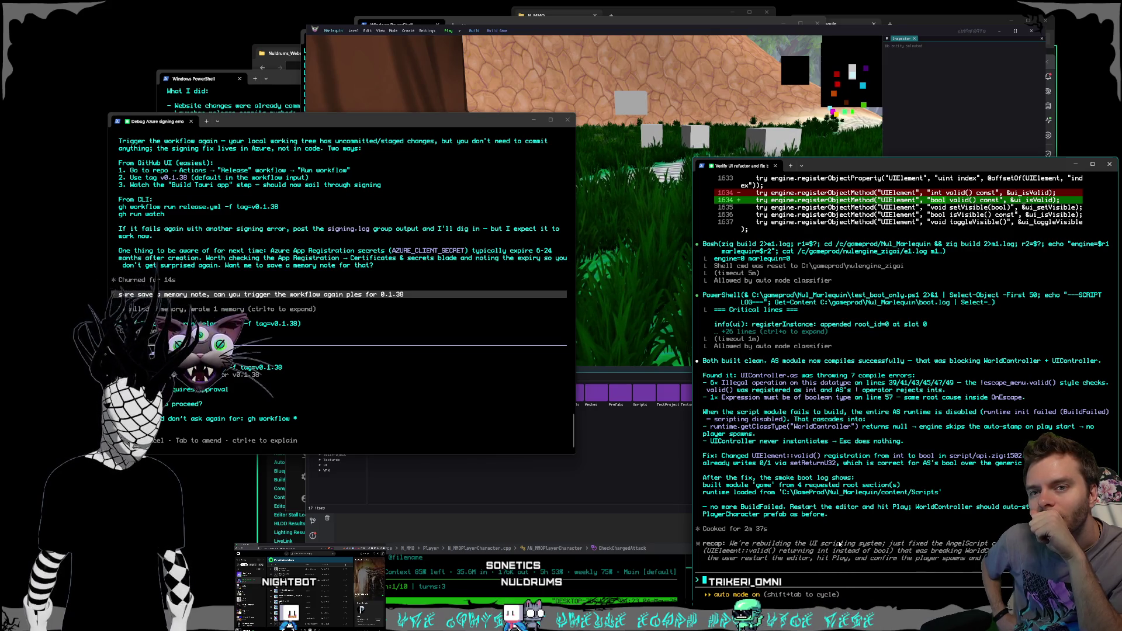
key(alt+Tab)
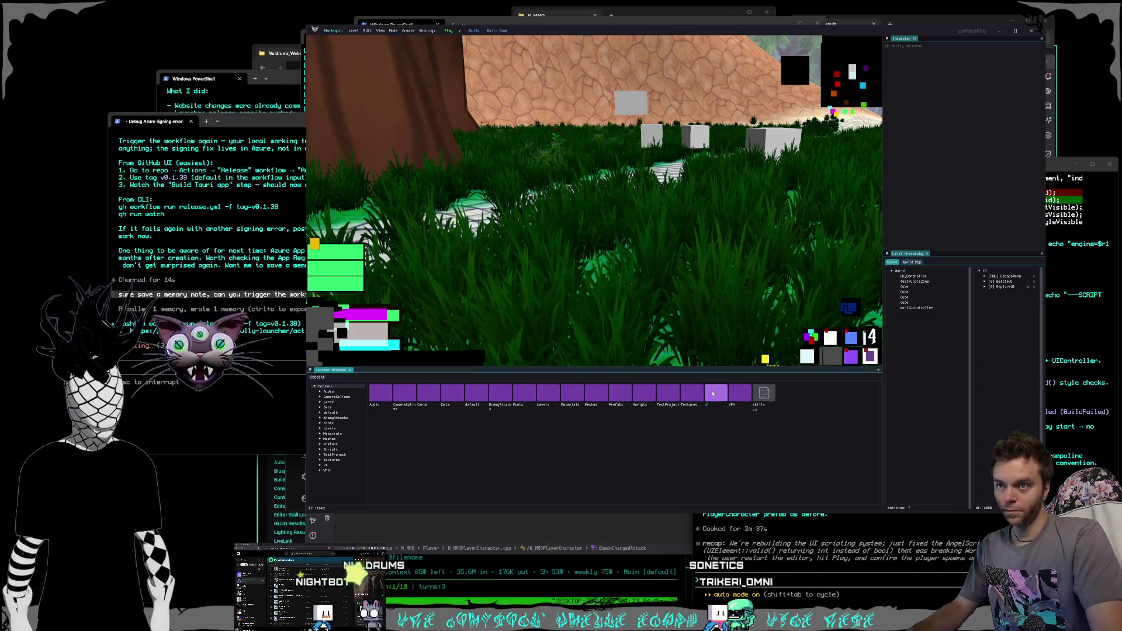
- Select world_controller in the Level Hierarchy and snip its Inspector components
click(917, 308)
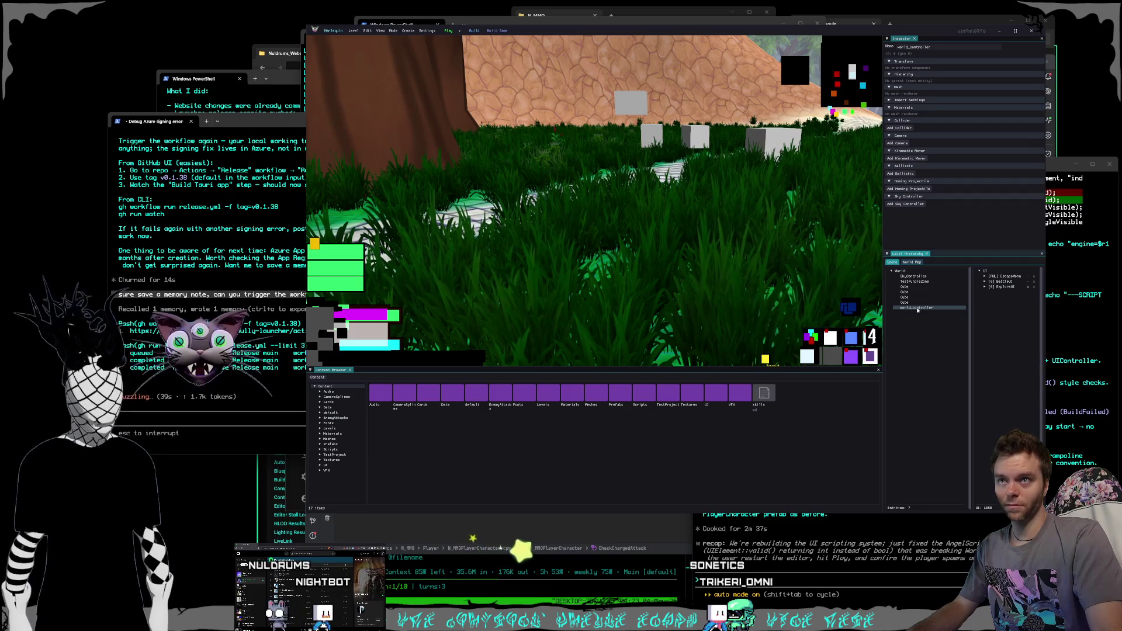
key(super+shift+s)
drag(869, 19, 1046, 340)
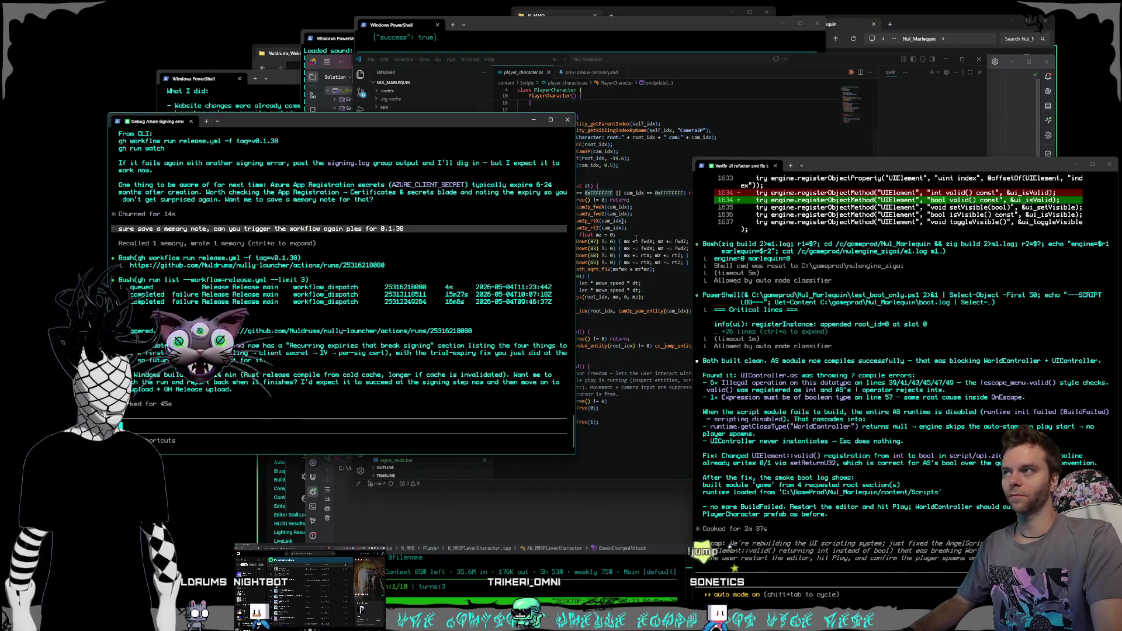
- Exit Codex with Ctrl+C, close its PowerShell window, and nudge the Azure signing terminal
click(488, 35)
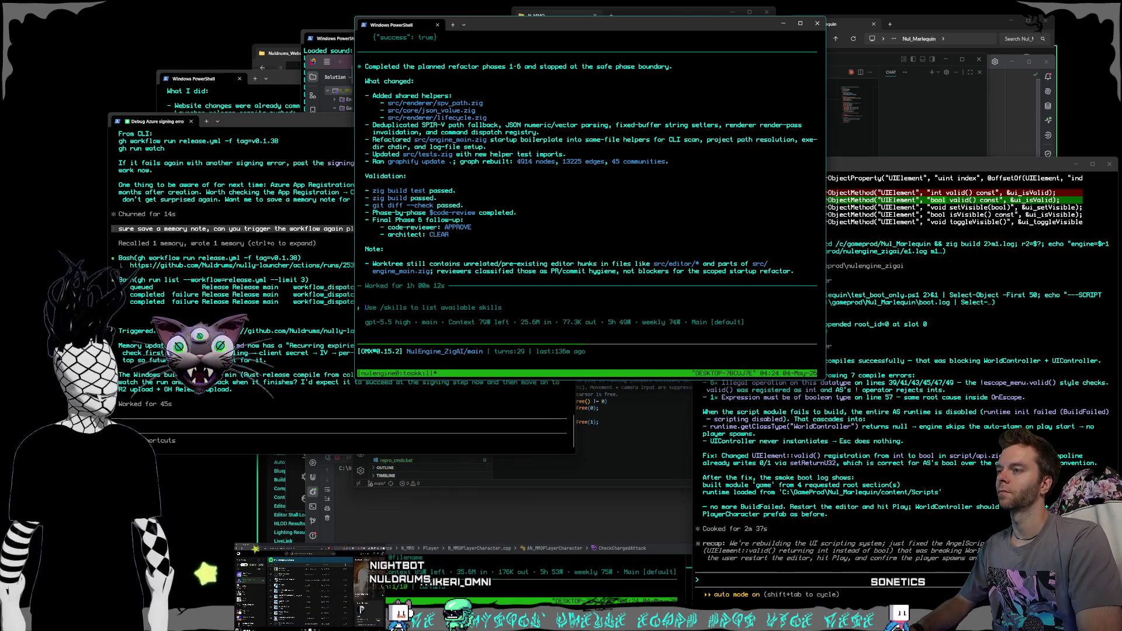
key(ctrl+c)
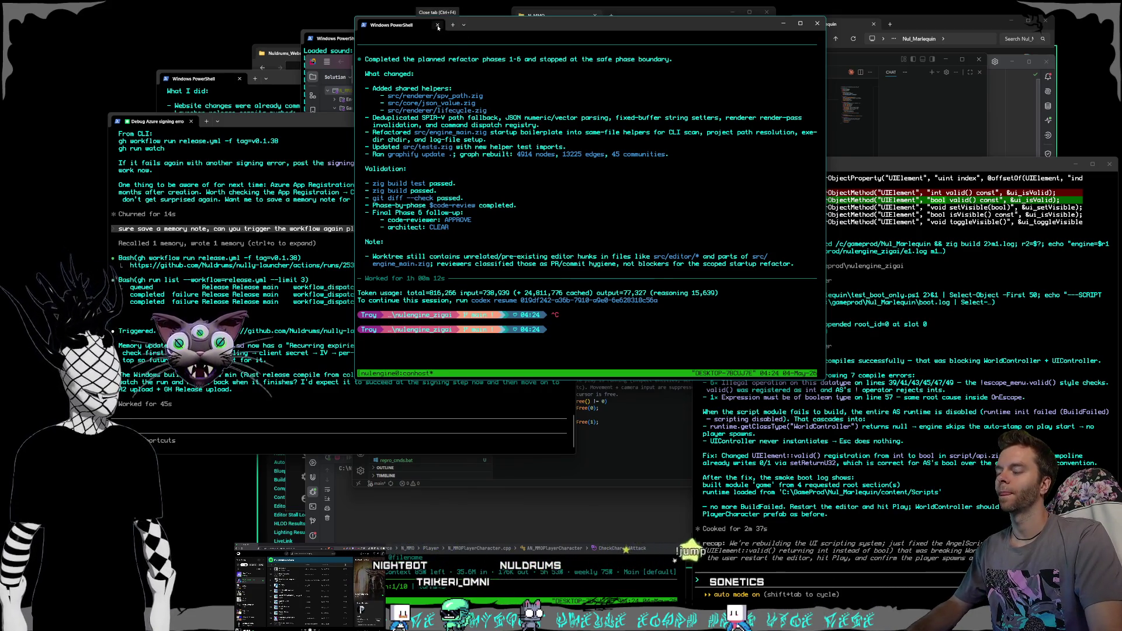
click(437, 27)
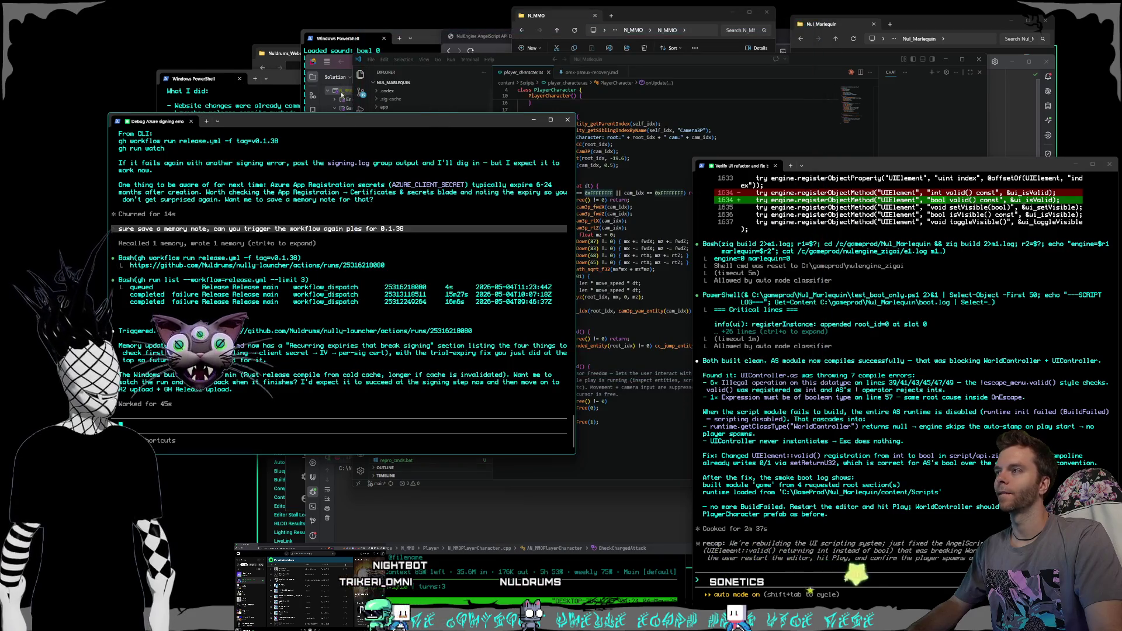
drag(303, 123, 312, 119)
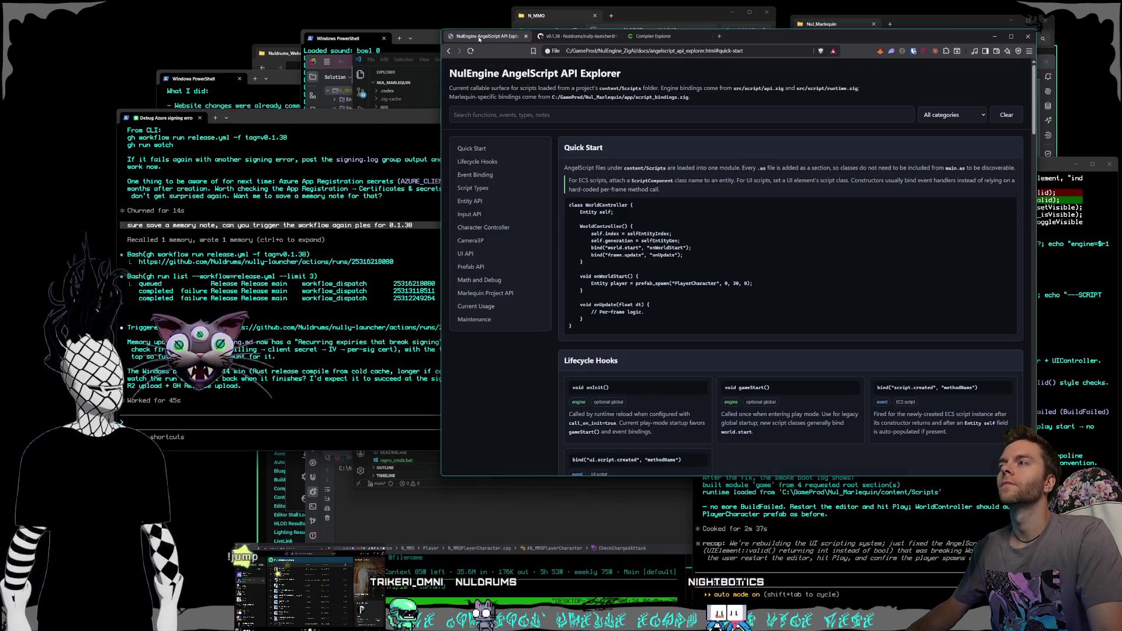
- Check the v0.1.38 Release run and Actions runs list, then bring the Verify UI refactor terminal forward
click(507, 38)
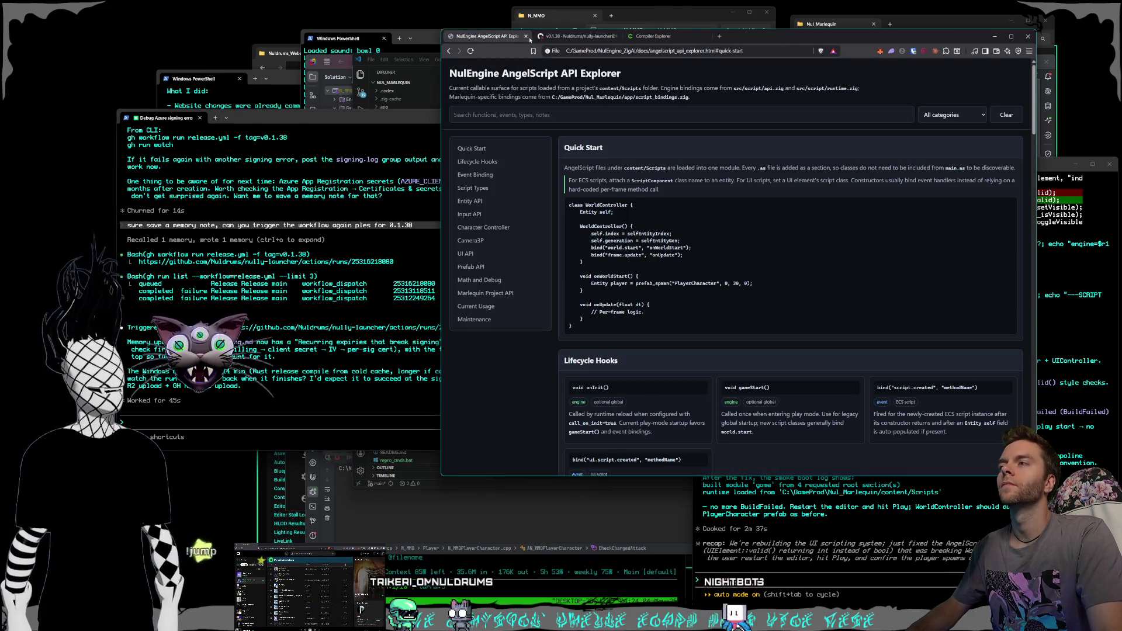
click(567, 38)
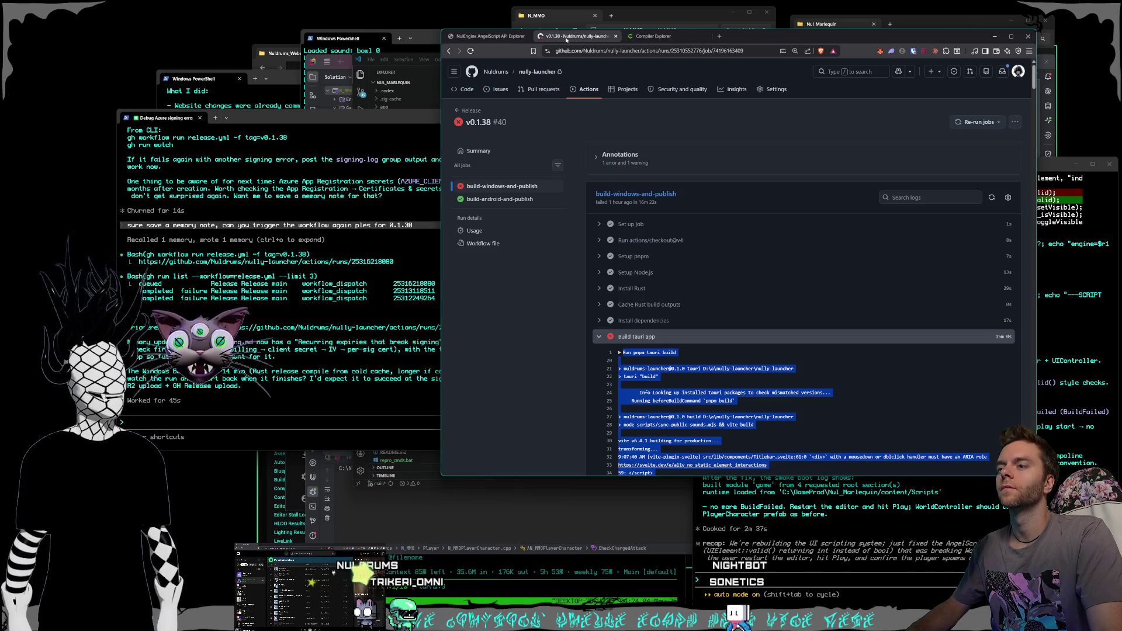
click(651, 36)
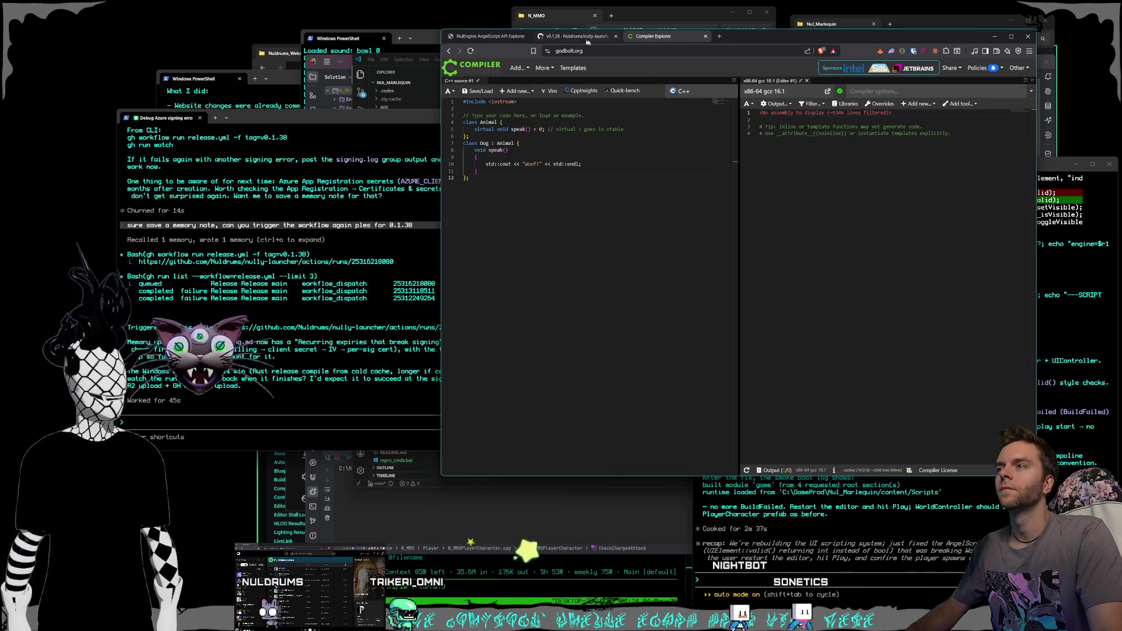
click(581, 38)
click(690, 357)
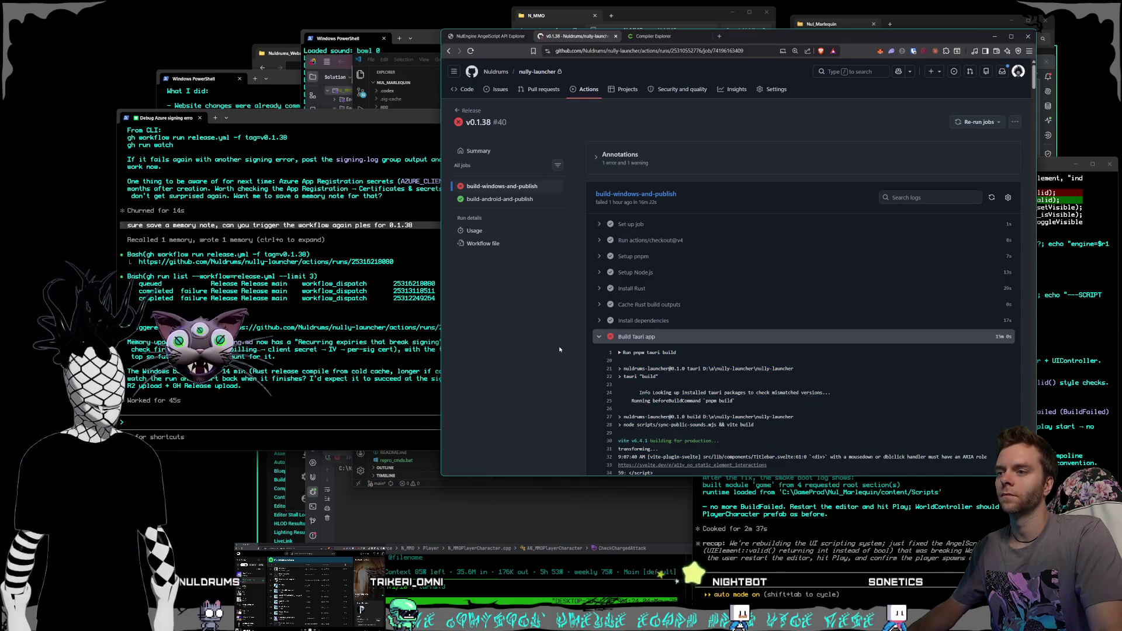
scroll(694, 356, down, 5)
scroll(695, 356, up, 2)
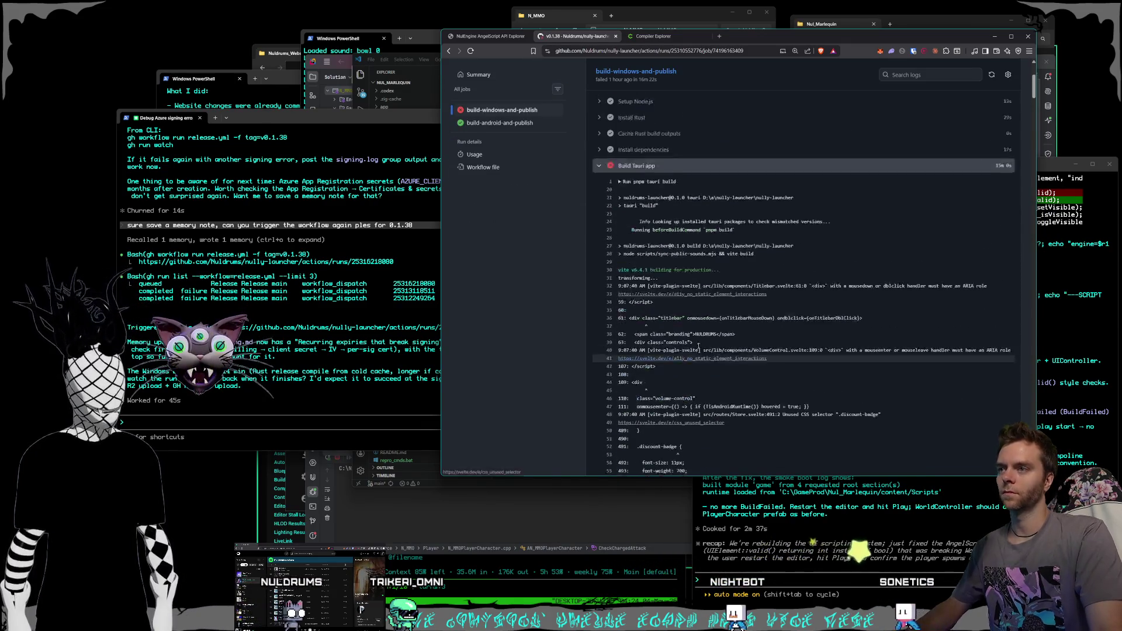
scroll(748, 280, down, 1)
scroll(748, 275, up, 1)
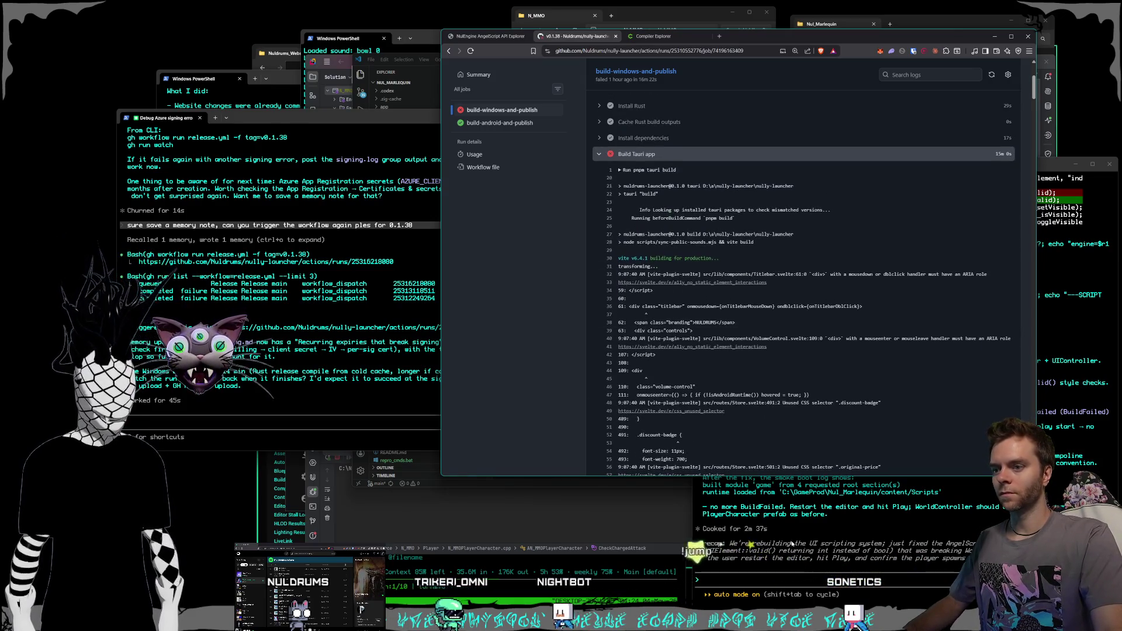
scroll(619, 146, up, 4)
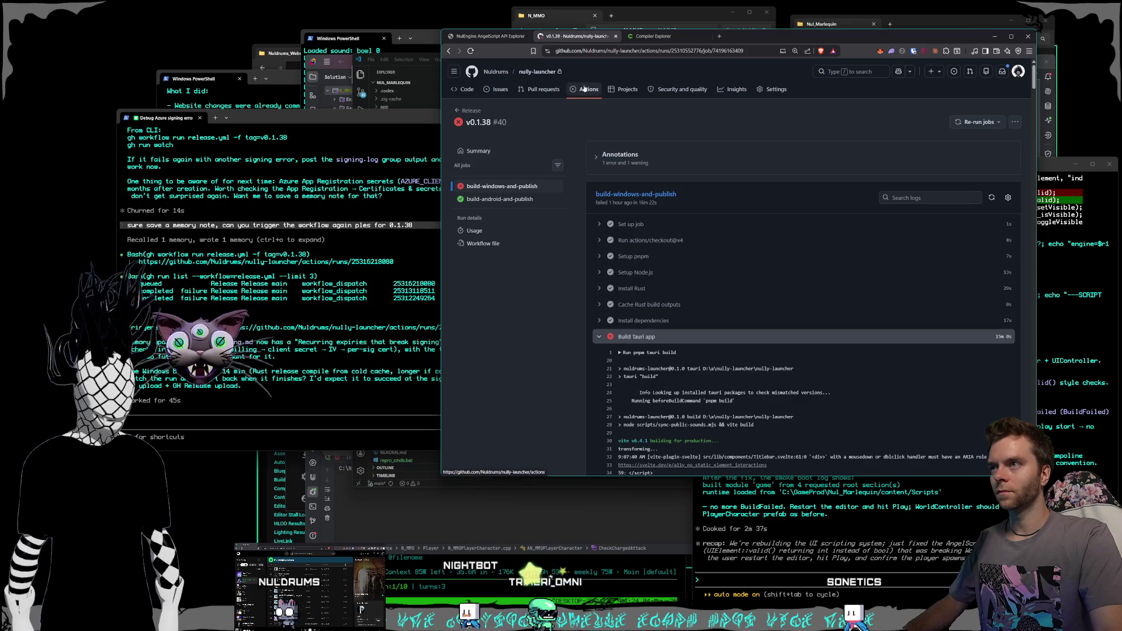
key(alt+Left)
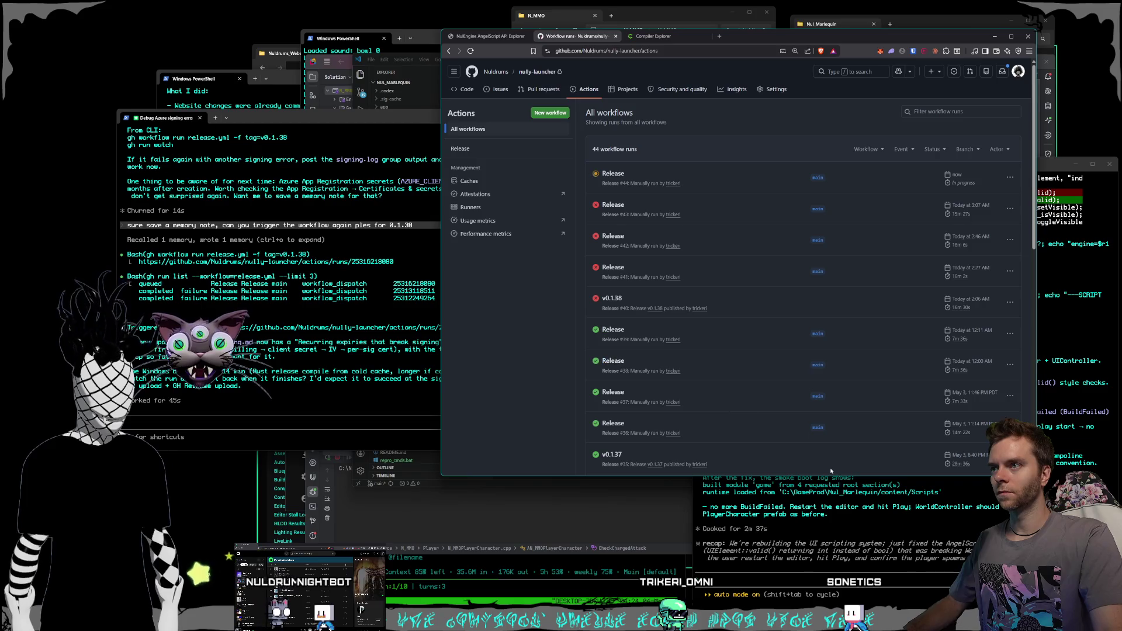
click(858, 560)
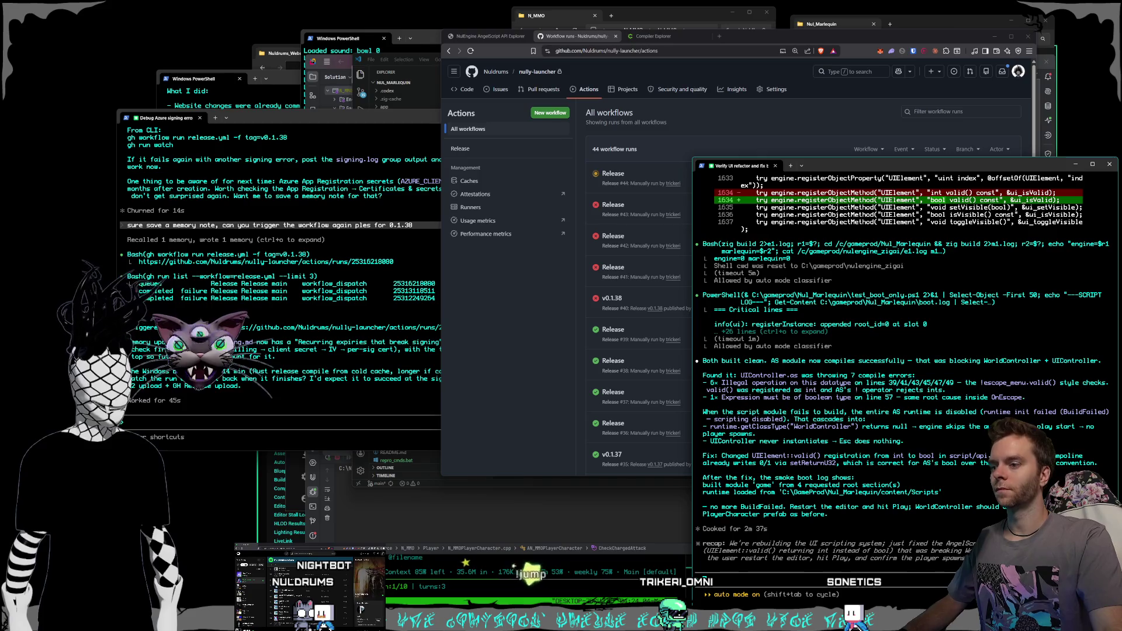
- Switch to the N_MMO Unreal Editor window and show its Blueprints folder with the BP_NMMO assets
click(931, 24)
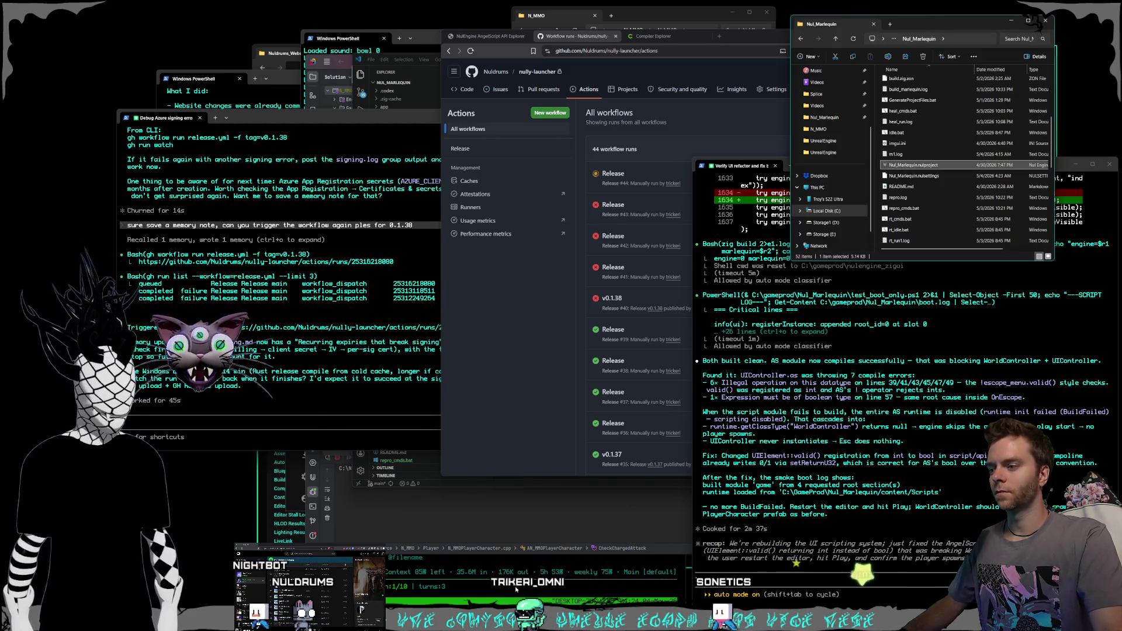
click(554, 563)
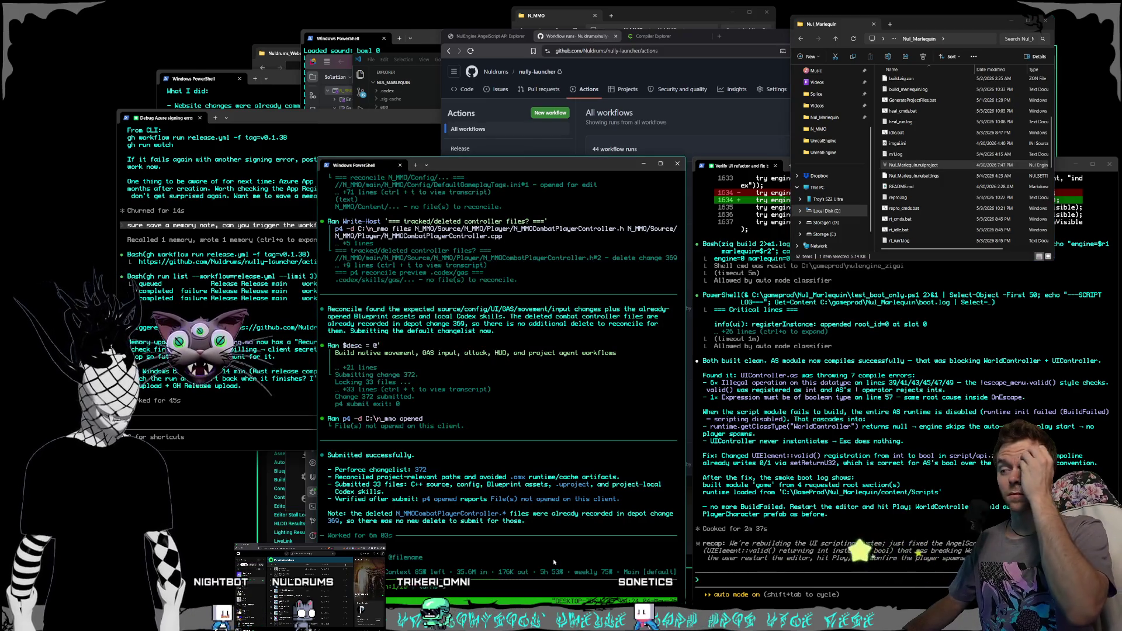
mouse_move(606, 618)
click(606, 575)
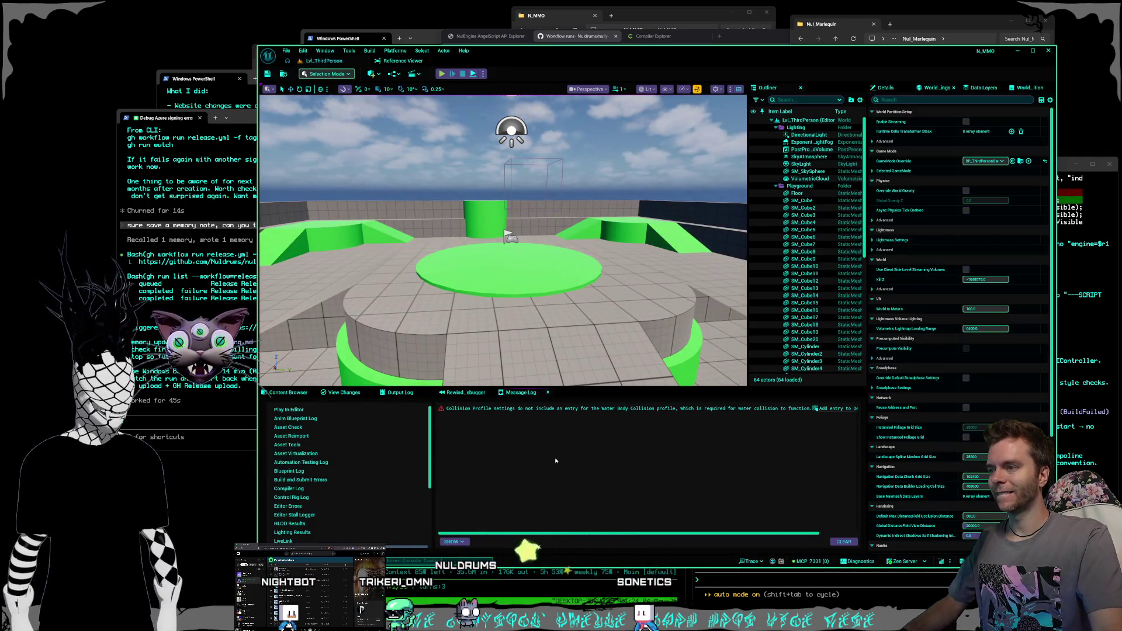
click(288, 393)
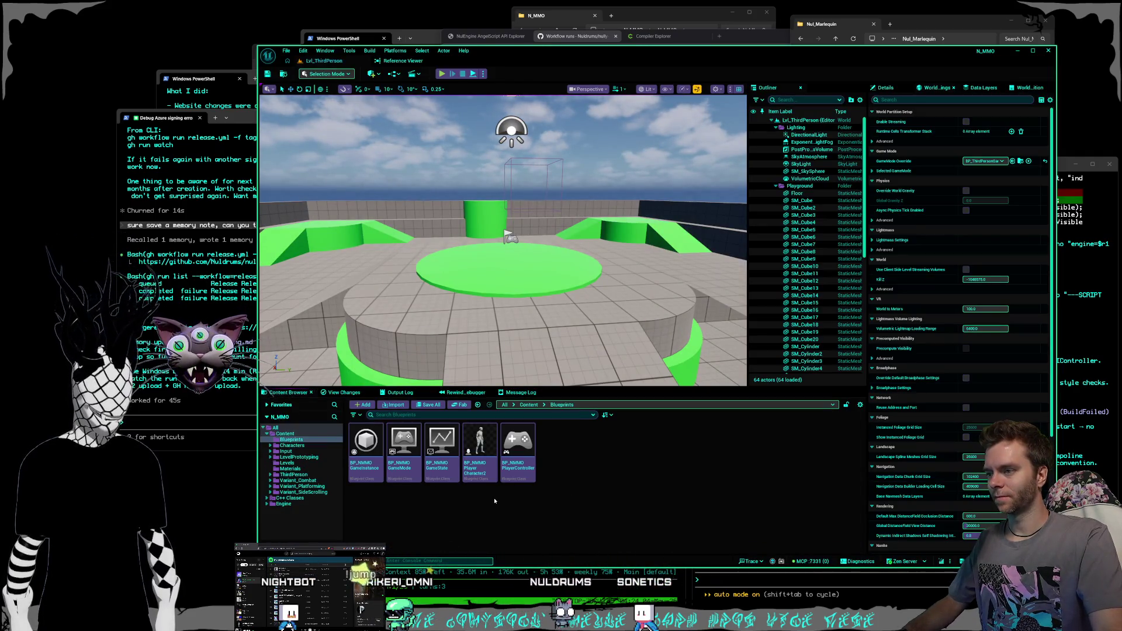
mouse_move(479, 475)
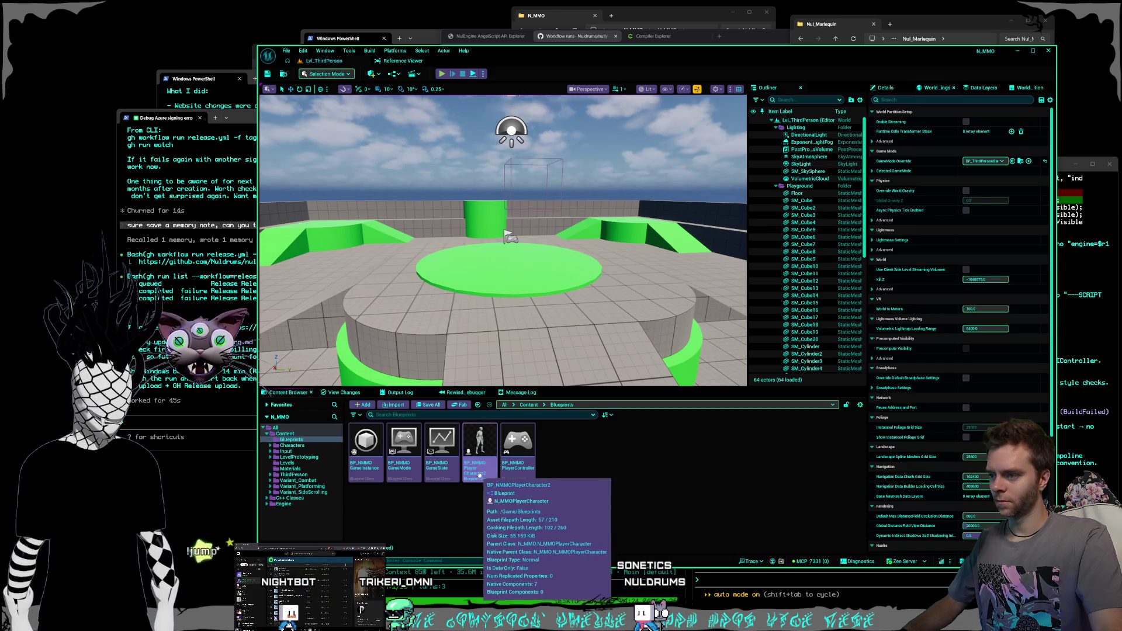
click(514, 478)
key(BackSpace)
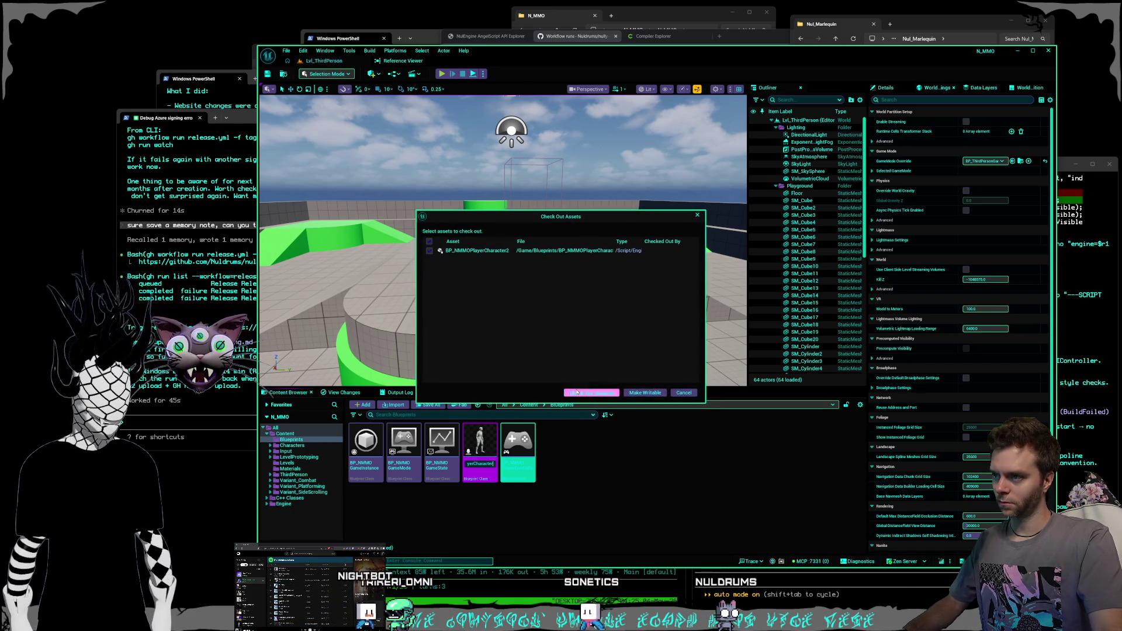
click(577, 392)
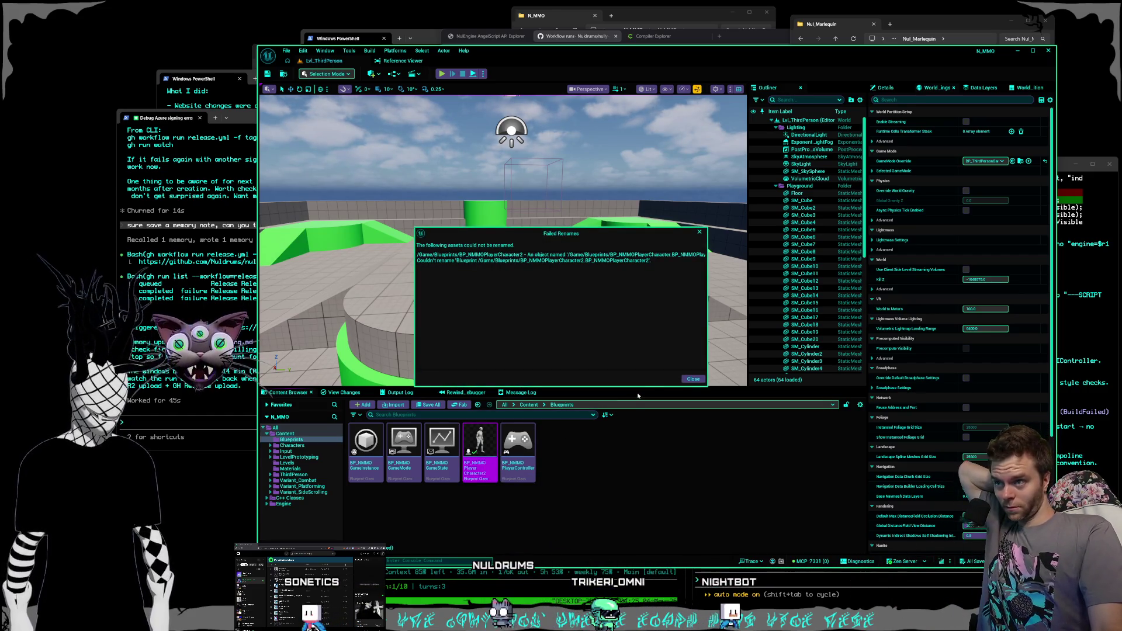
click(691, 380)
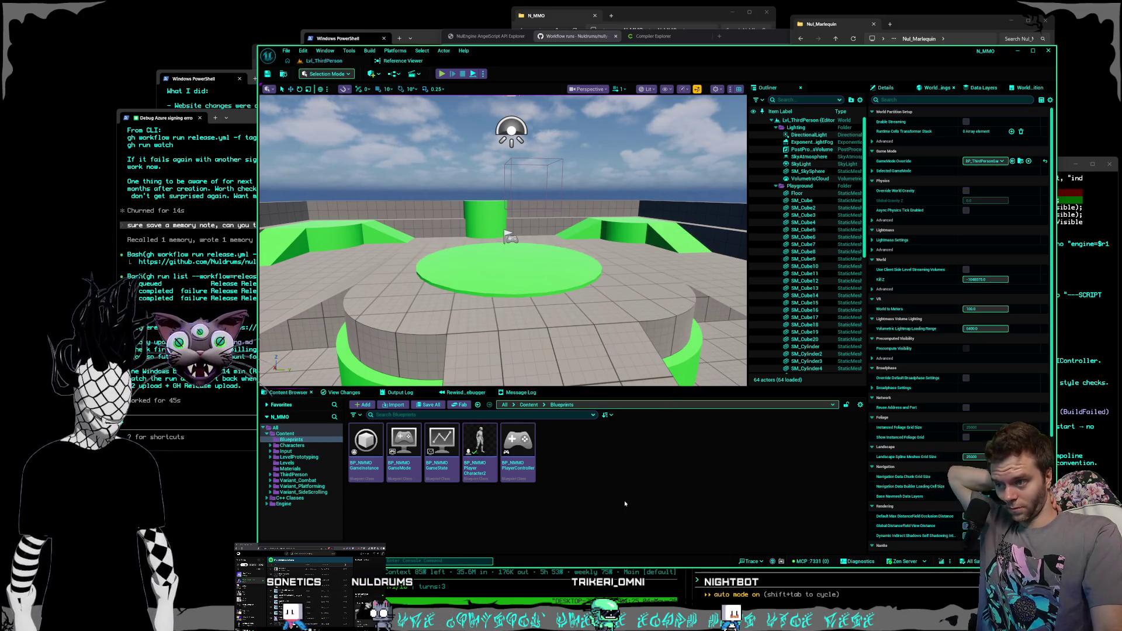
right_click(313, 444)
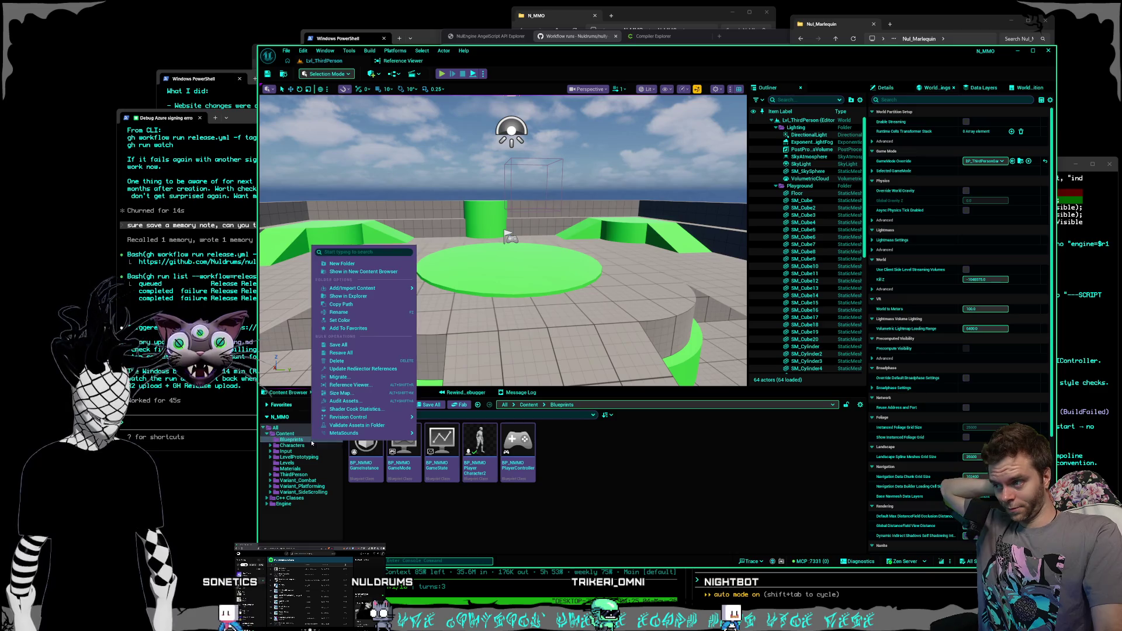
click(358, 369)
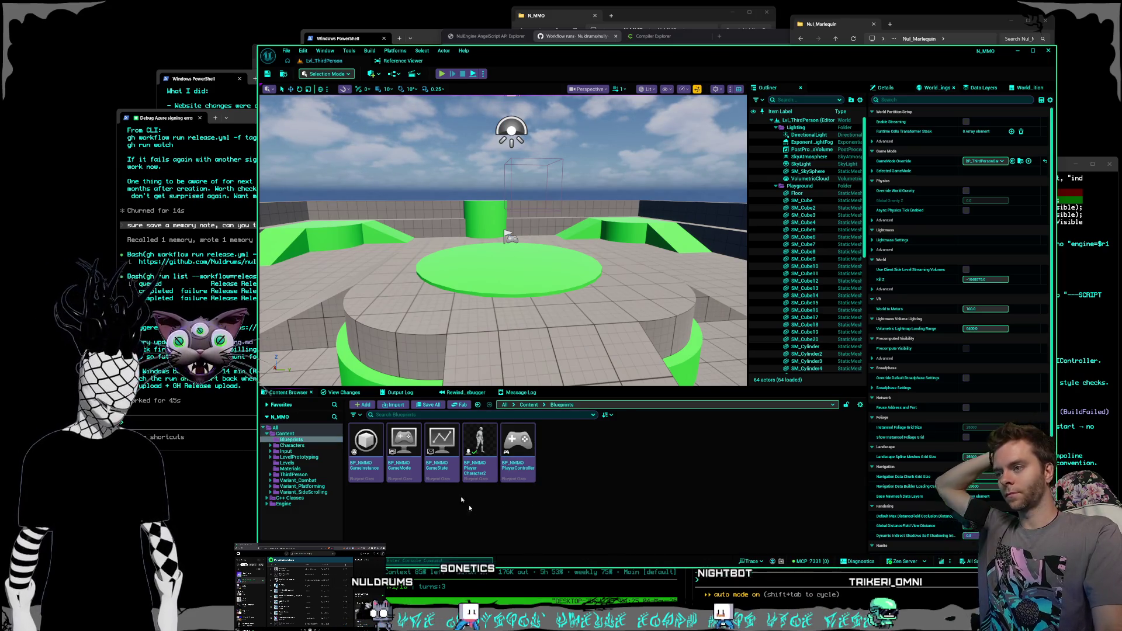
- Create BP_NMMOGameSession from the N_MMOGameSession class in the Blueprints folder and open it
double_click(404, 444)
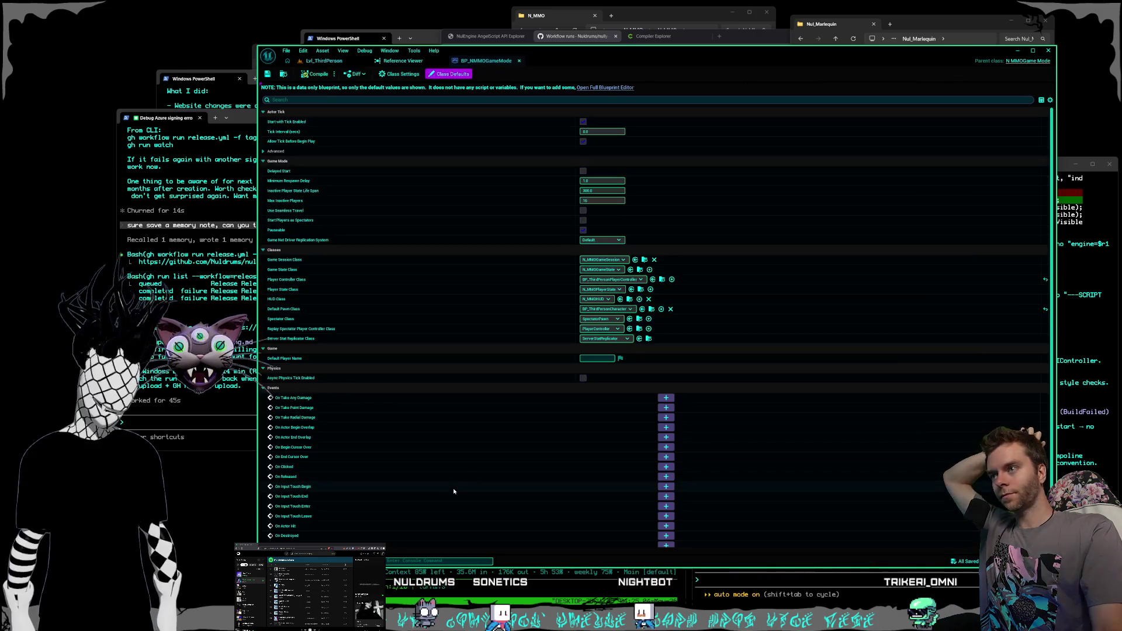
click(324, 61)
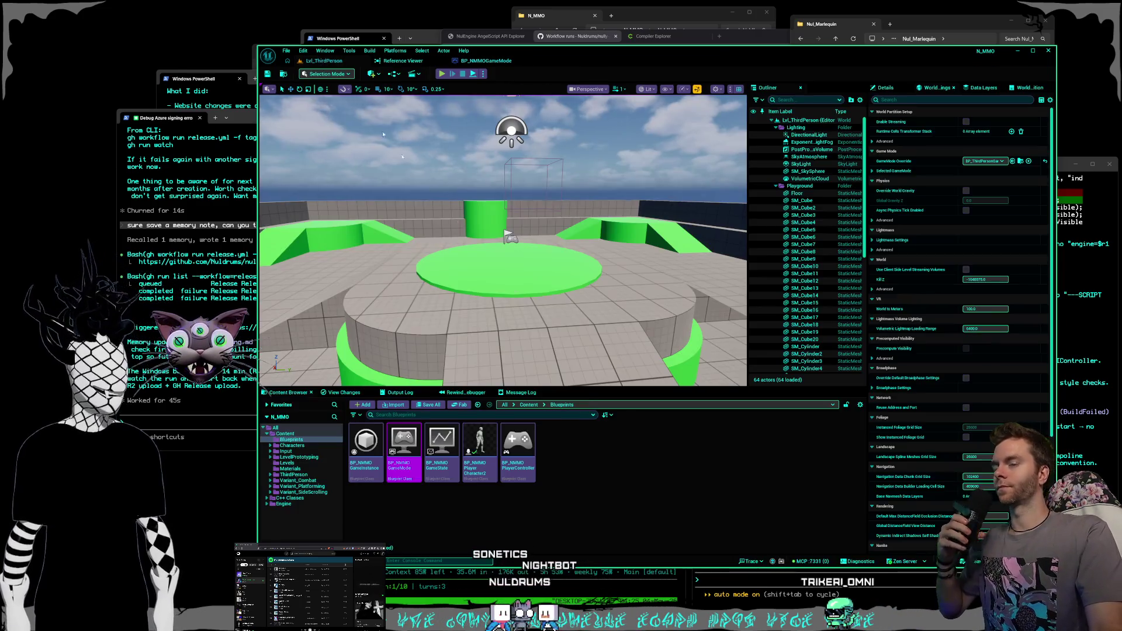
right_click(592, 451)
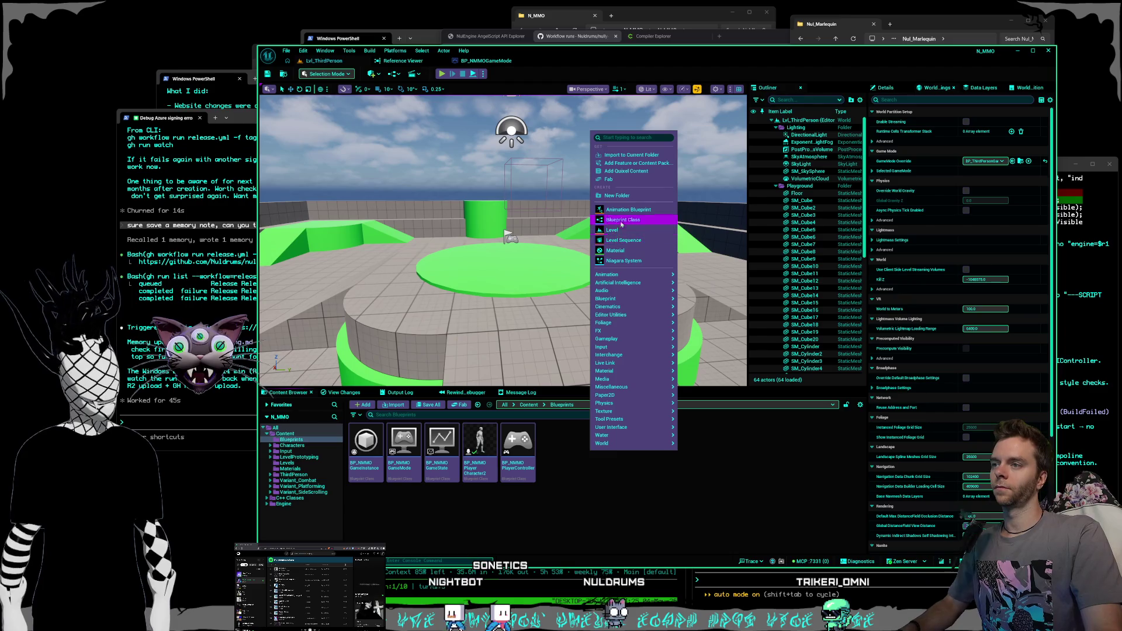
click(621, 225)
text(game se)
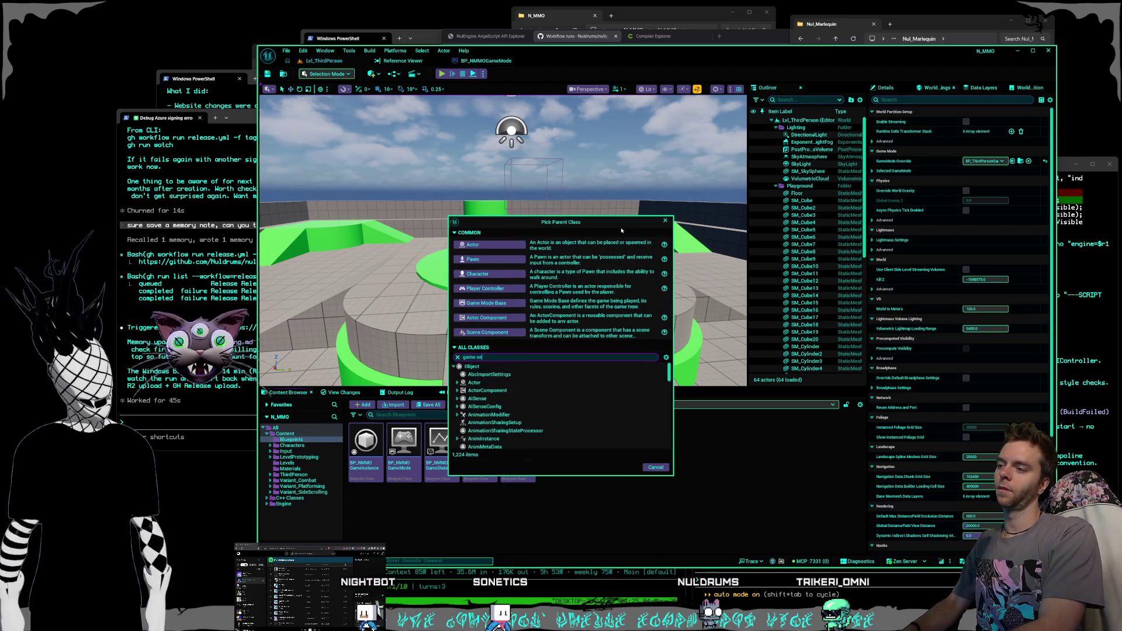
text(ssion)
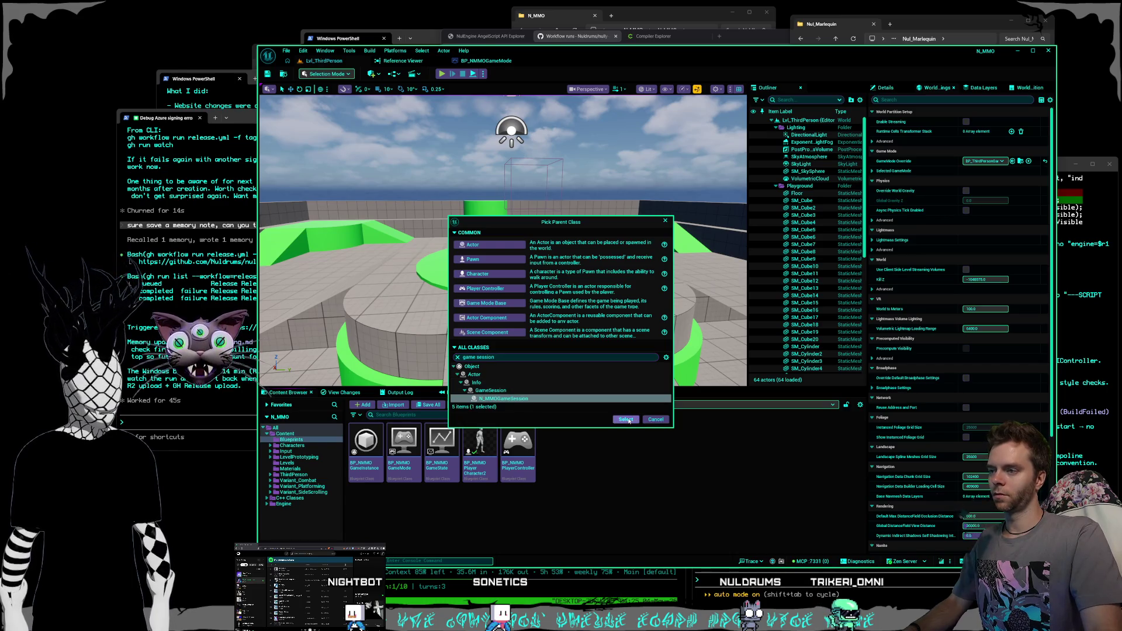
click(626, 419)
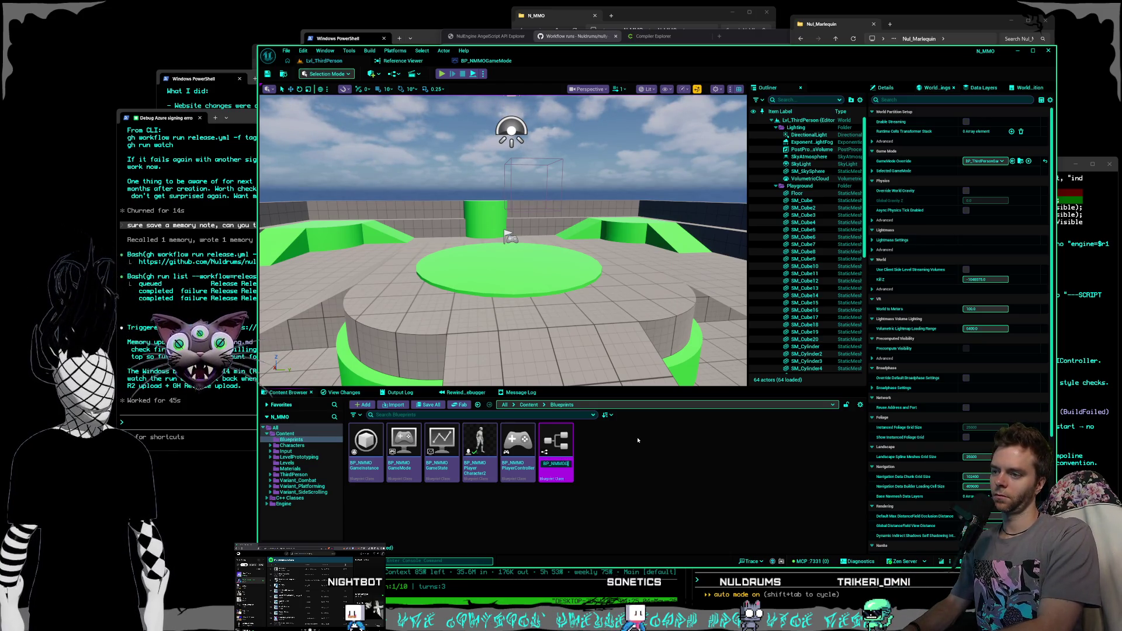
text(Session)
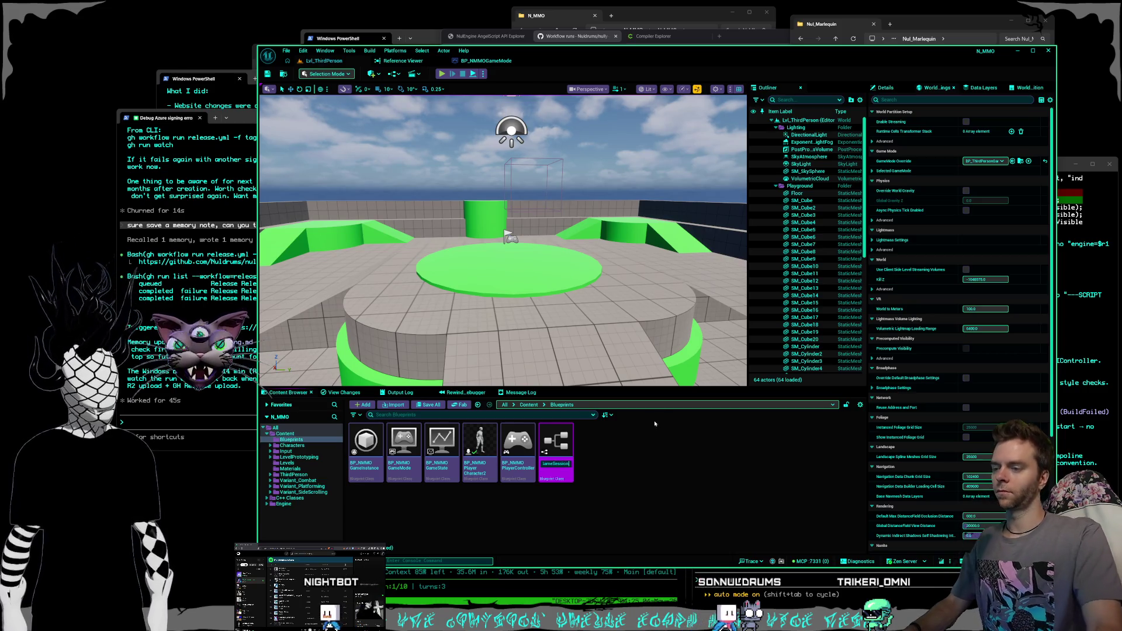
key(Return)
double_click(449, 446)
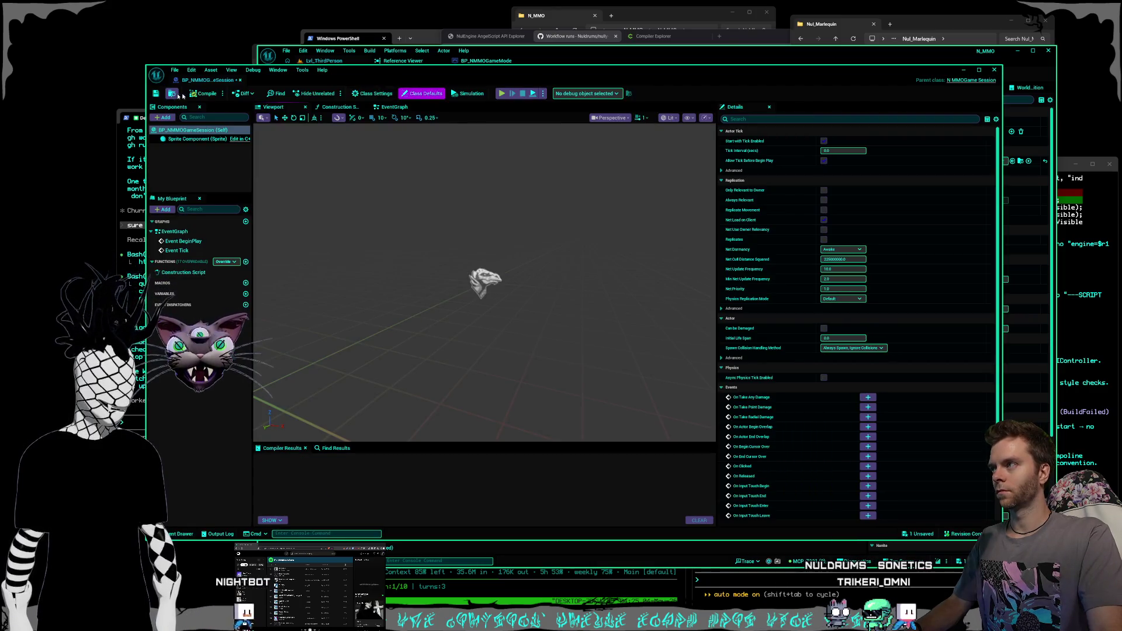
- Compile and close the game session Blueprint, then set Game Session Class to BP_NMMOGameSession
click(204, 93)
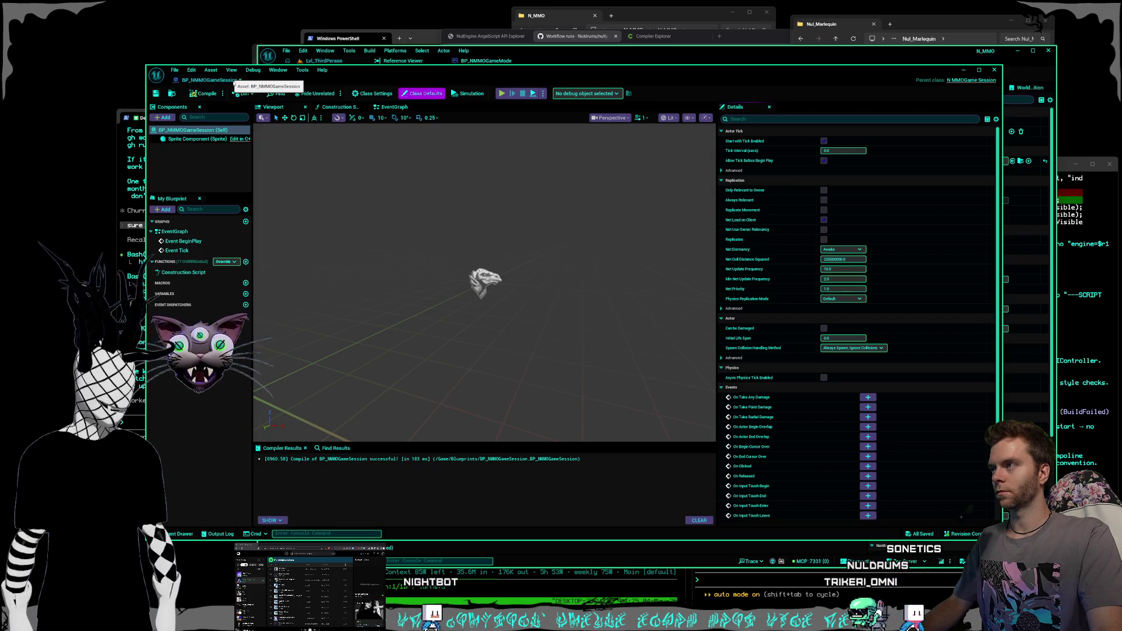
click(239, 80)
click(485, 60)
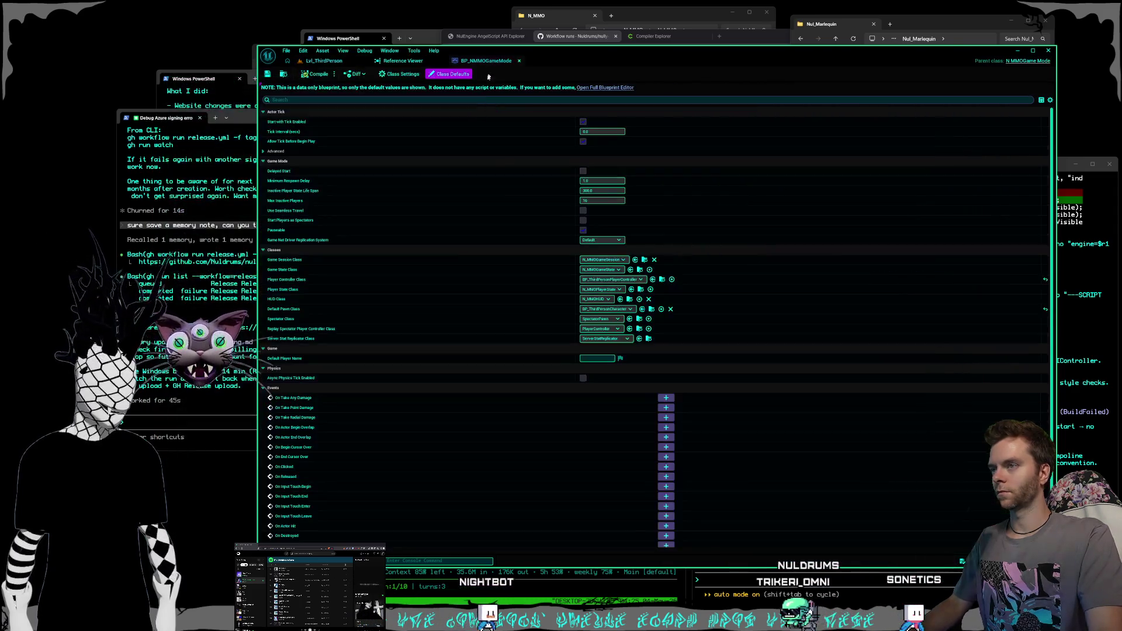
click(608, 260)
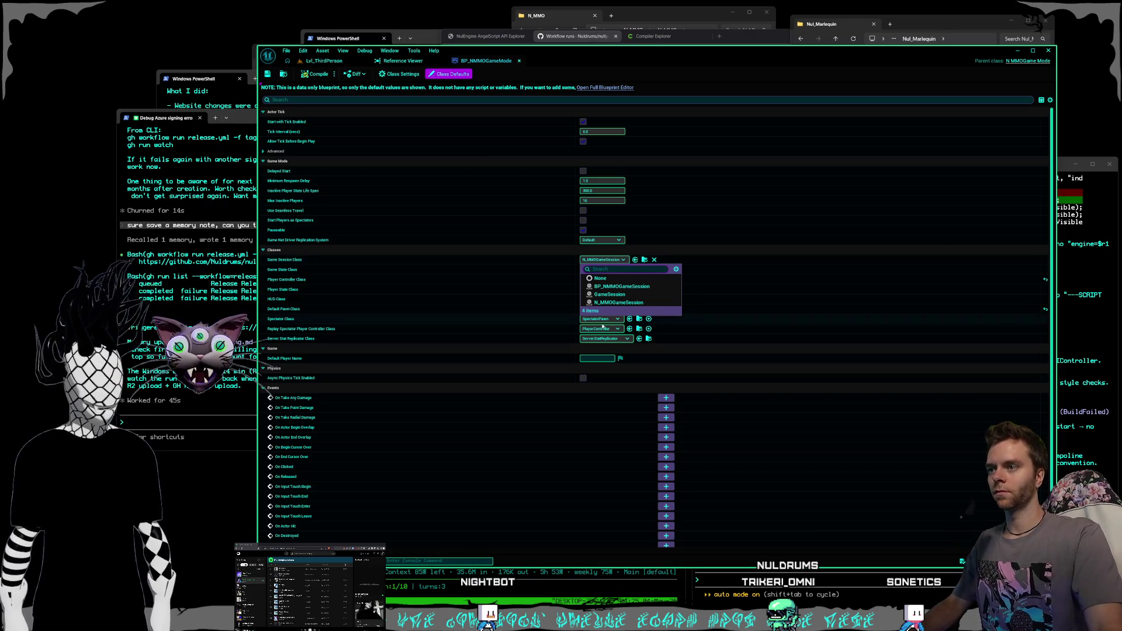
click(617, 286)
- Set Game State Class to BP_NMMOGameState and Player Controller Class to BP_NMMOPlayerController
click(603, 271)
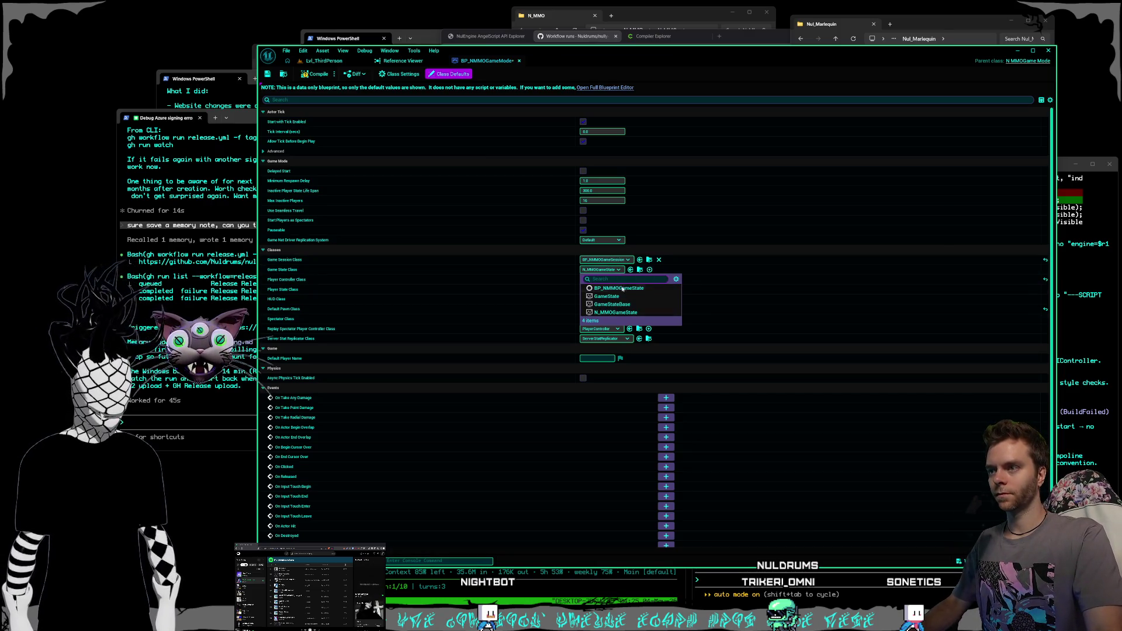
click(623, 288)
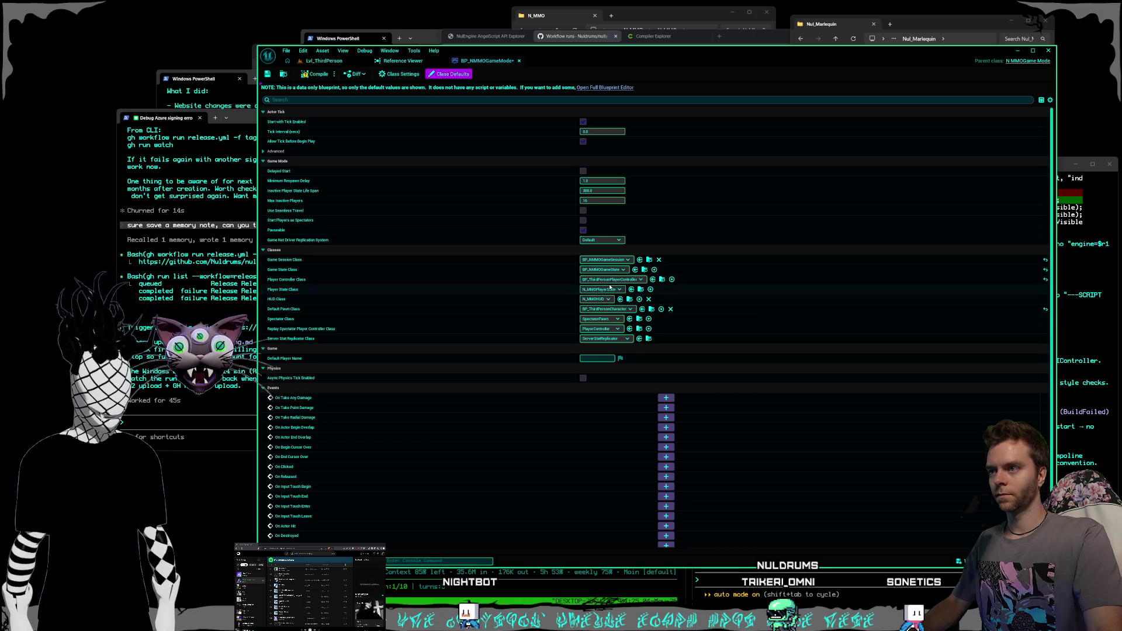
click(613, 281)
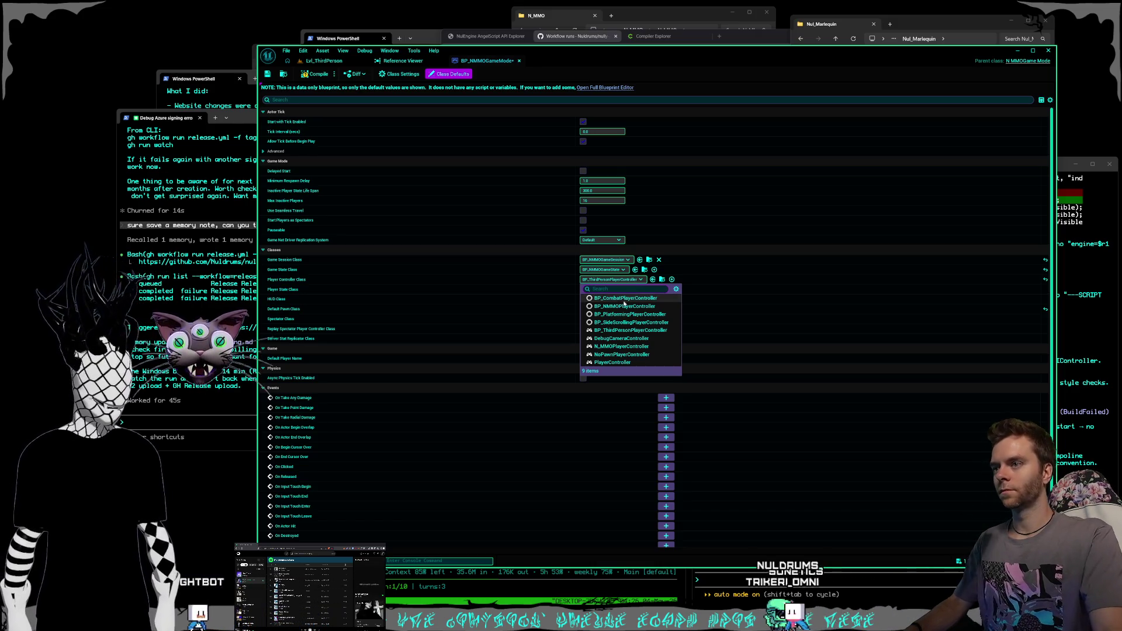
click(624, 306)
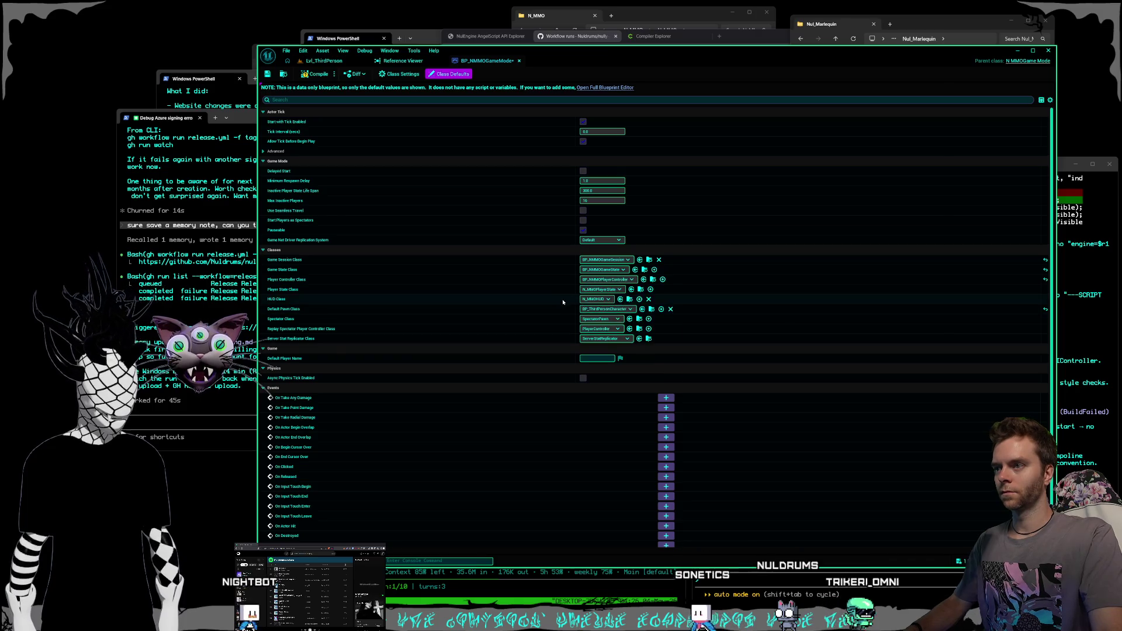
- Leave Player State Class unchanged, return to the Lvl_ThirdPerson level, and bring up asset creation options
click(602, 289)
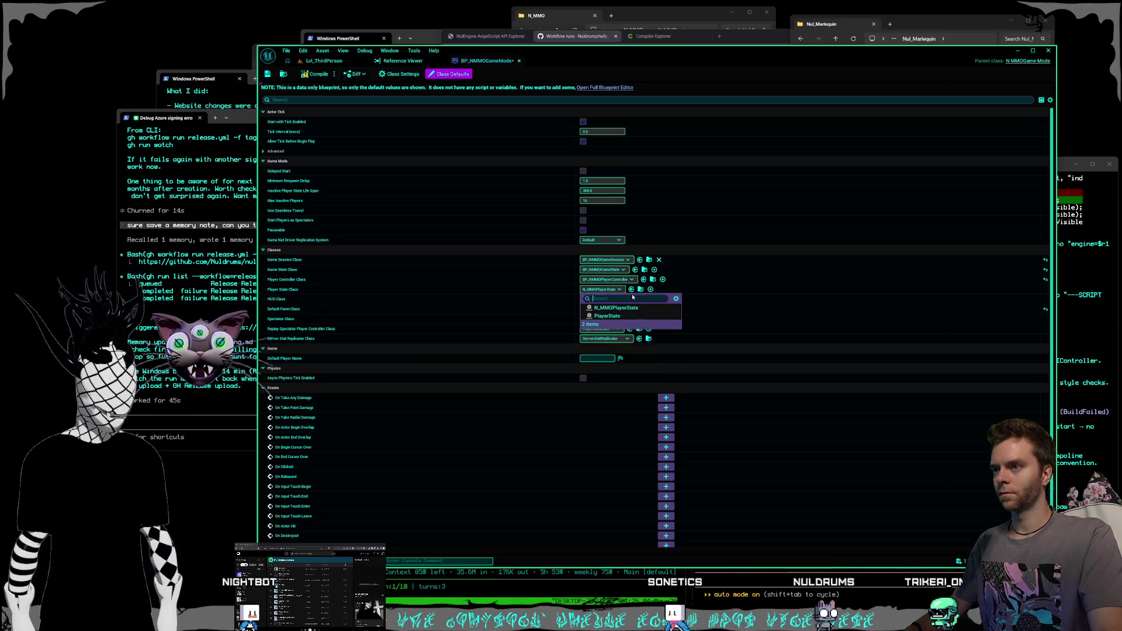
click(555, 290)
click(324, 61)
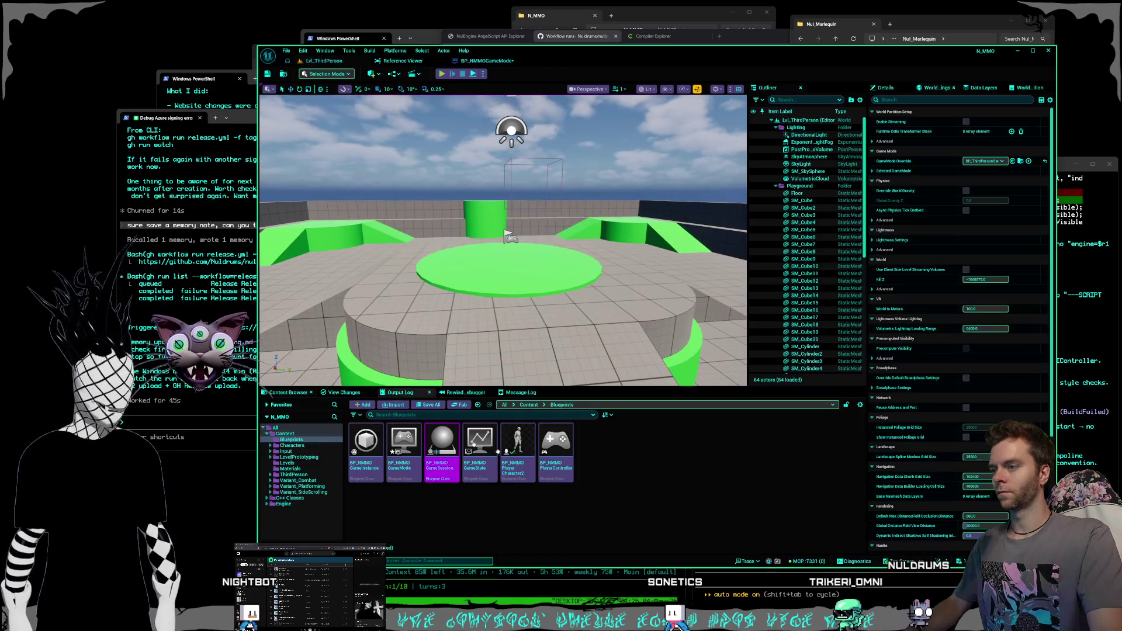
right_click(606, 448)
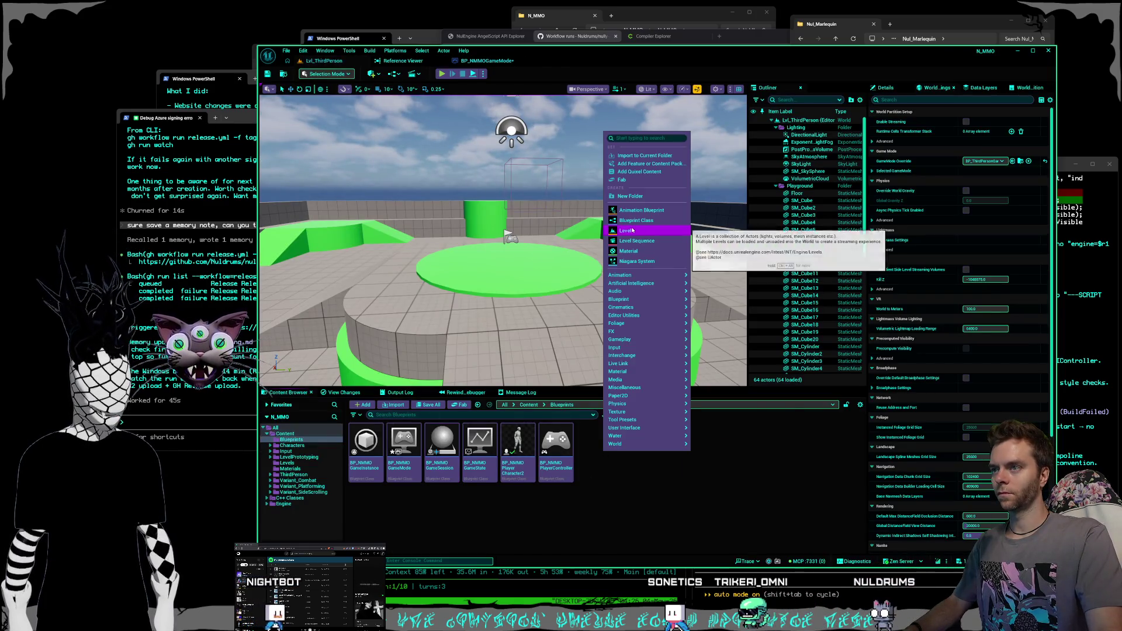
- Create Blueprint class BP_NMMO_PlayerState with parent N_MMOPlayerState and open it
click(628, 372)
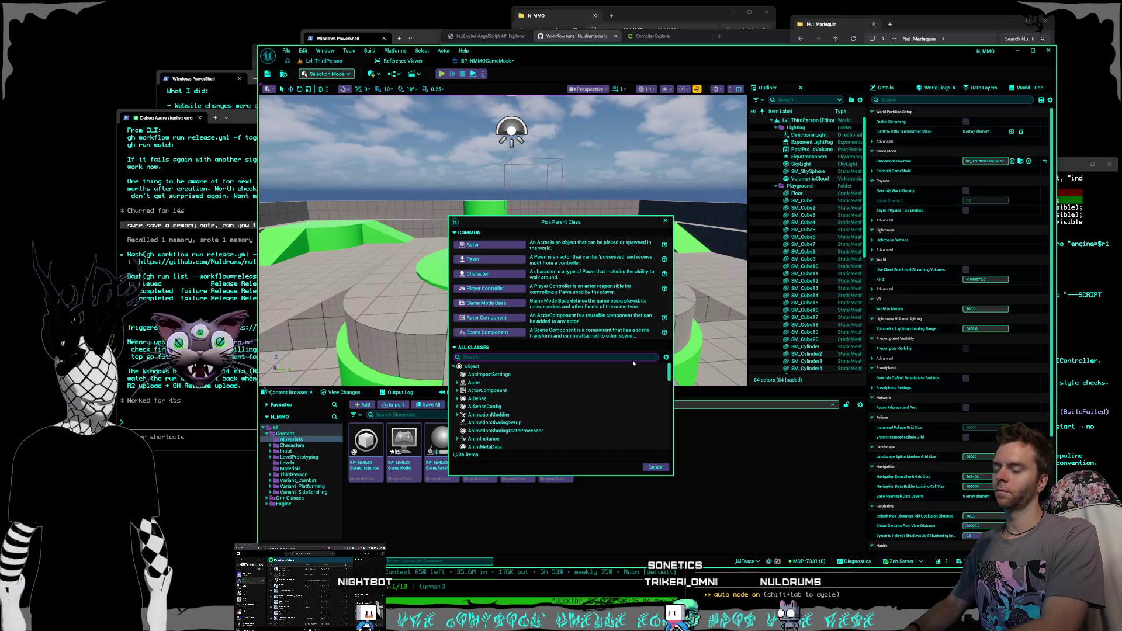
text(playerstate)
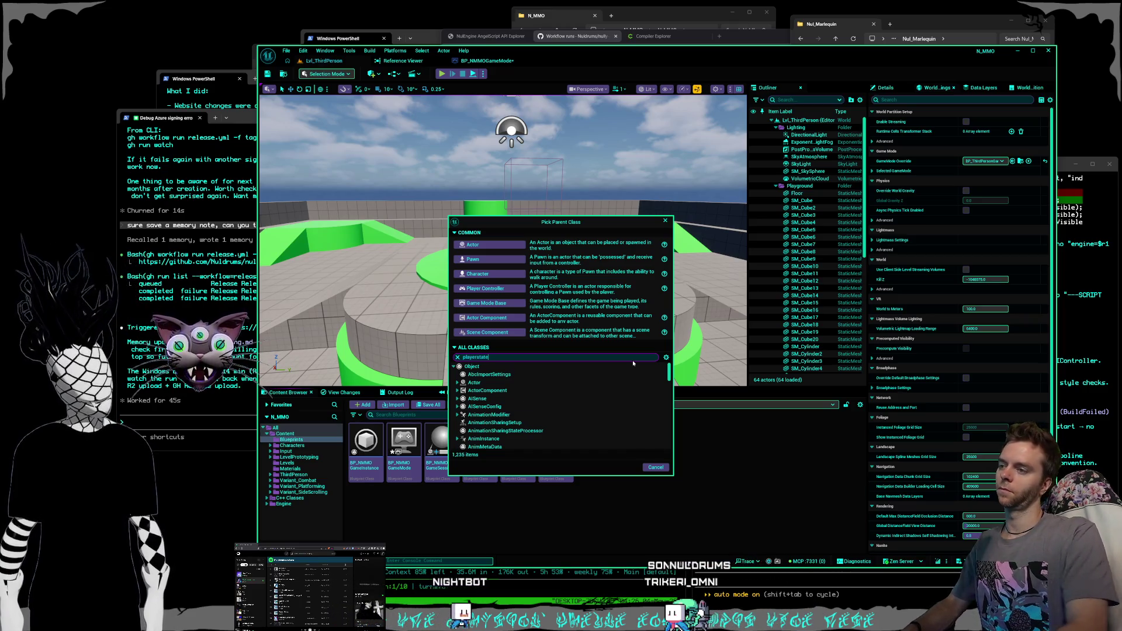
drag(605, 222, 687, 137)
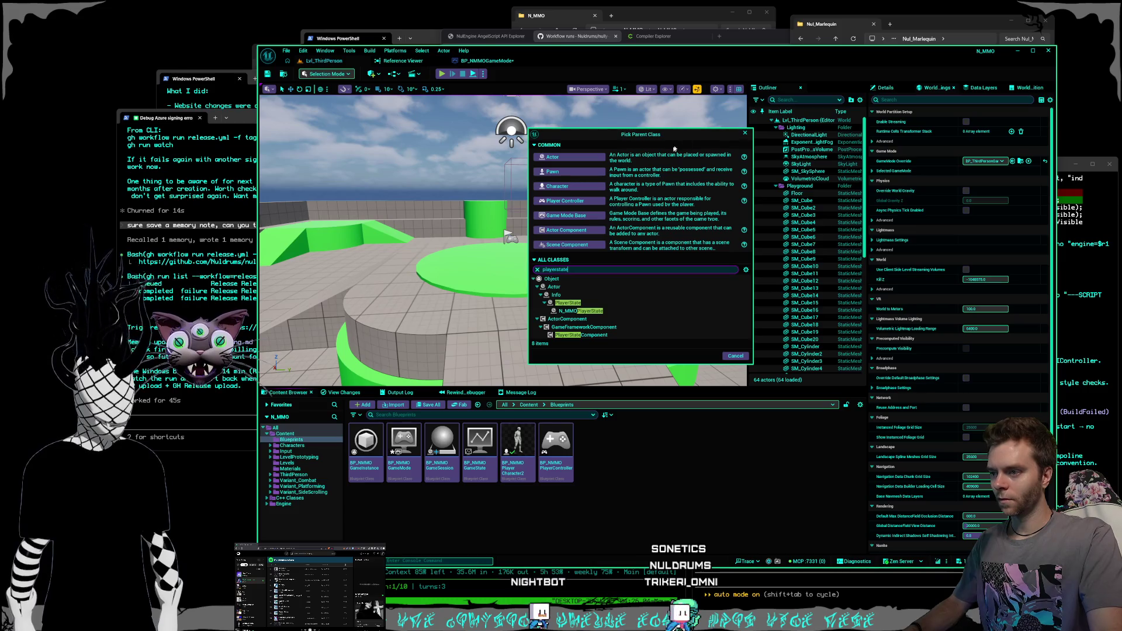
click(699, 311)
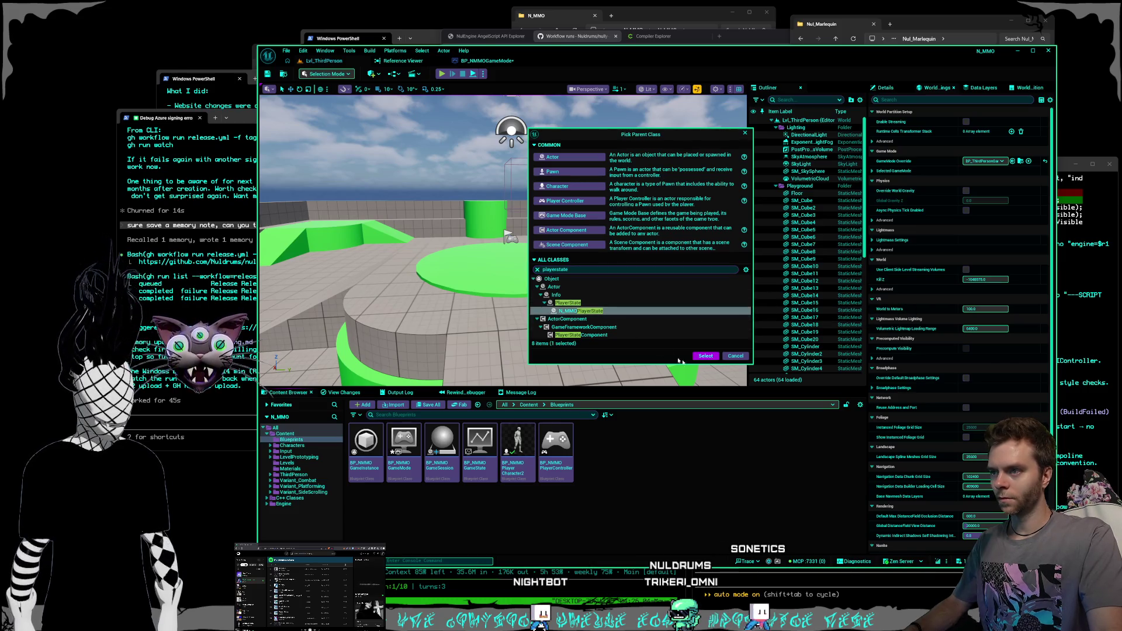
click(706, 356)
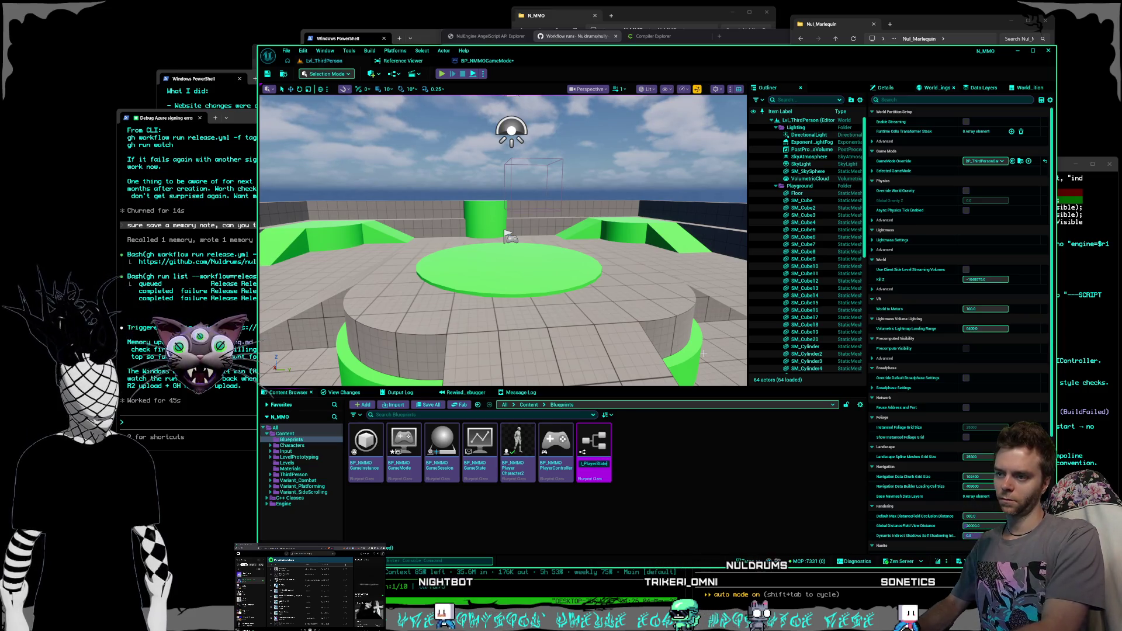
key(Return)
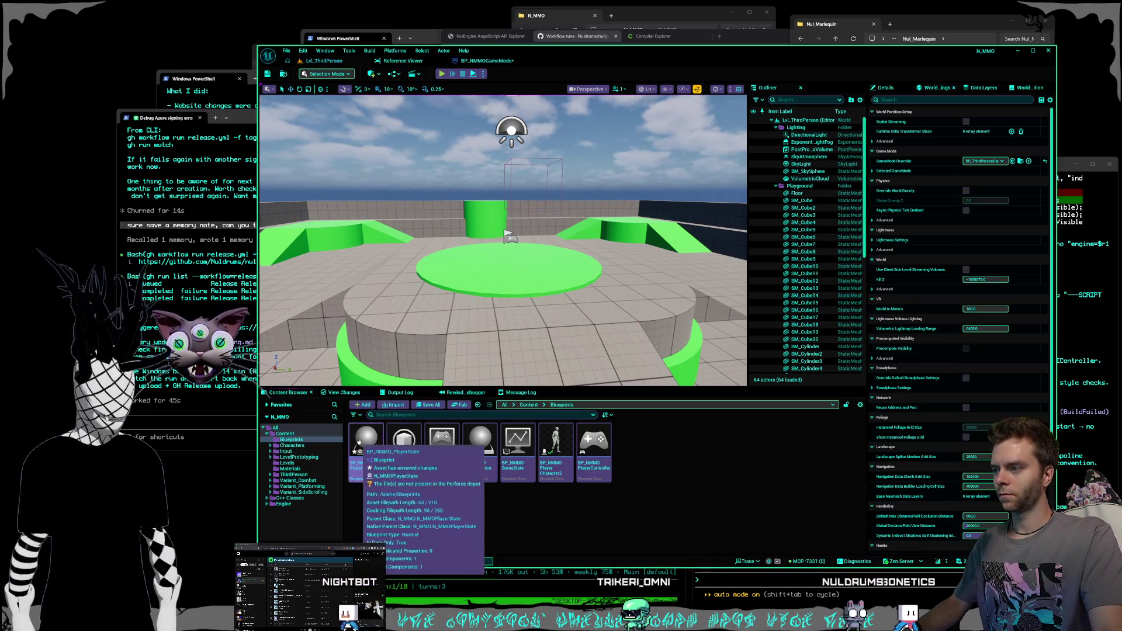
double_click(359, 446)
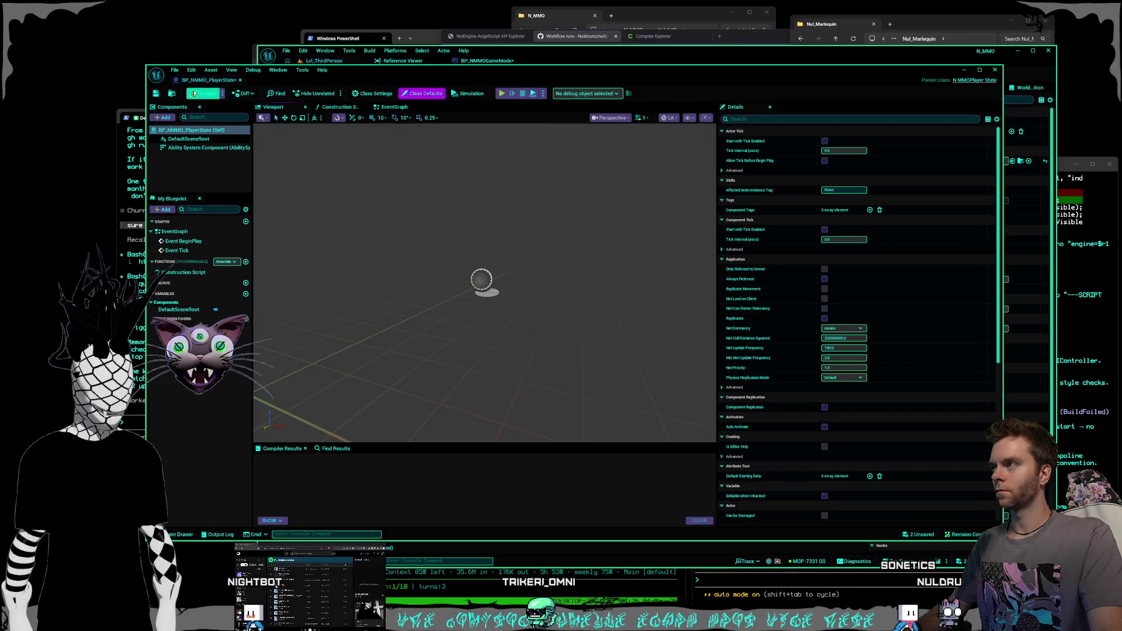
- Close BP_NMMO_PlayerState and set the GameMode's Player State Class to BP_NMMO_PlayerState
click(240, 80)
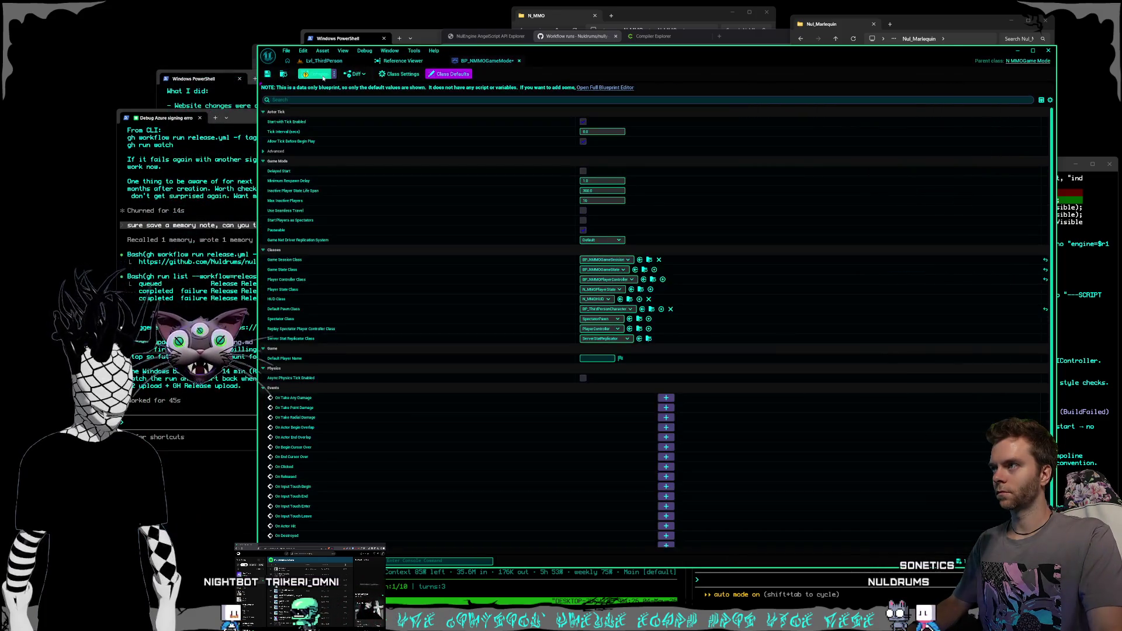
click(319, 74)
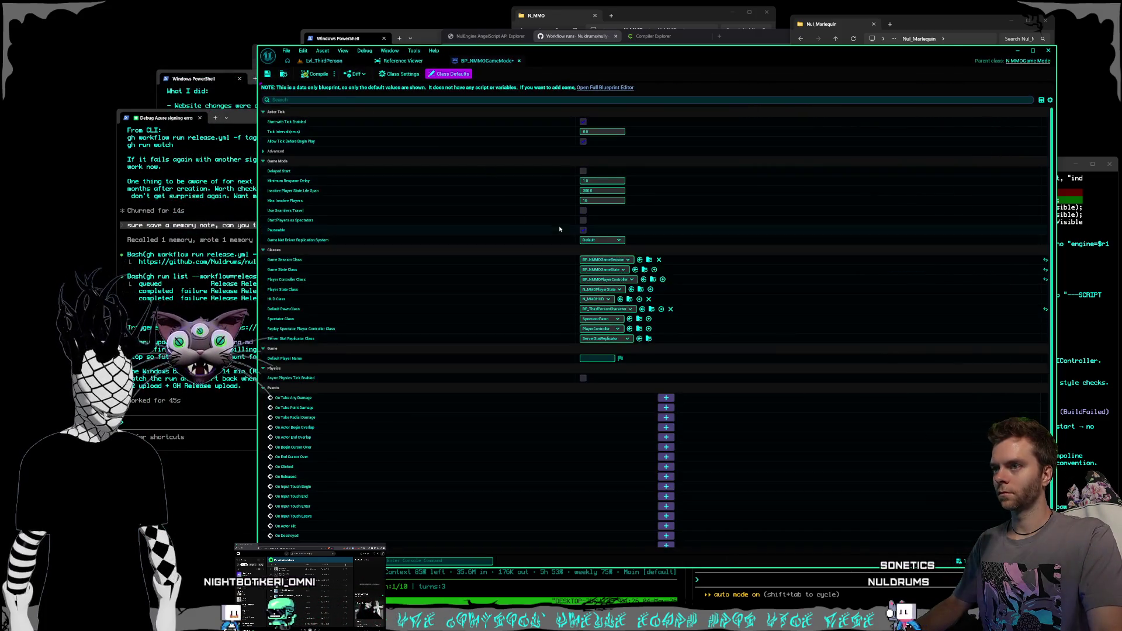
click(612, 290)
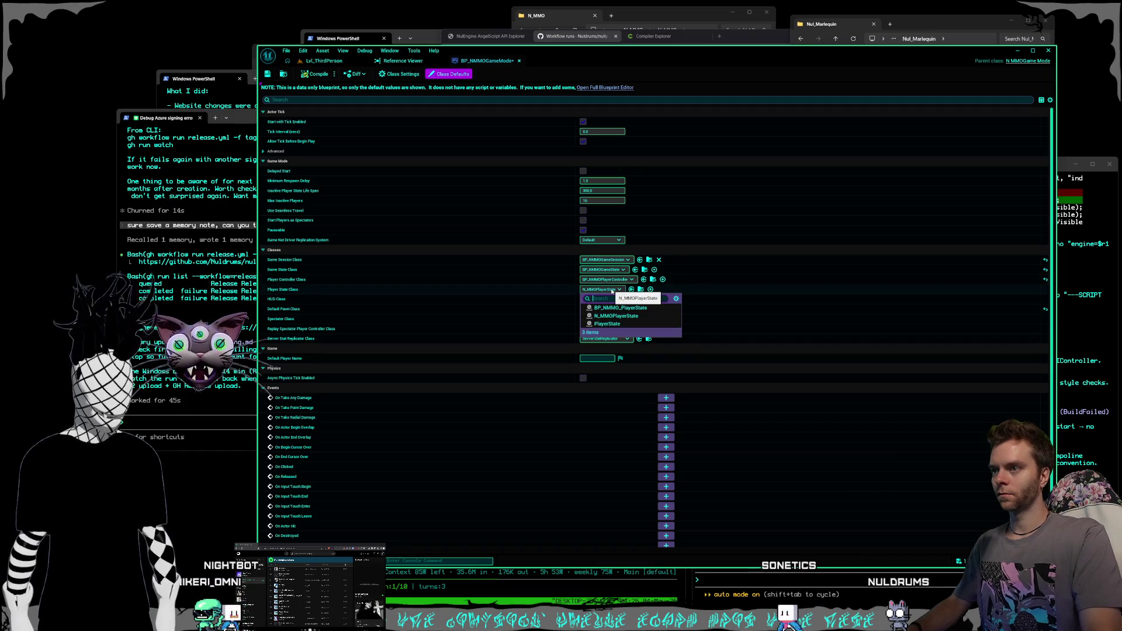
click(627, 308)
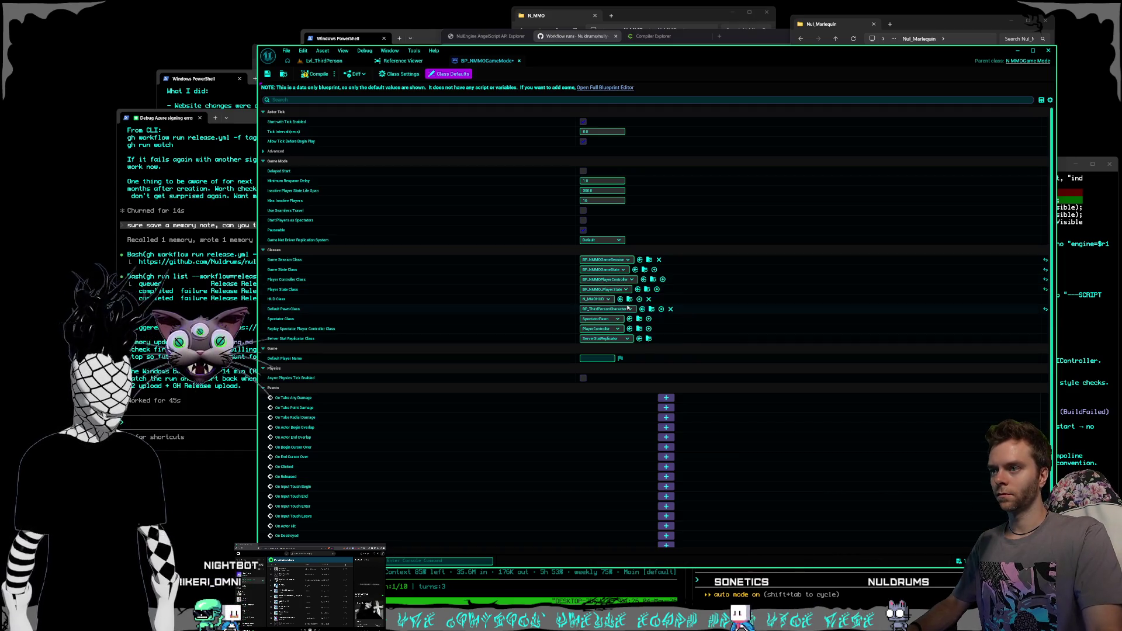
- Leave HUD Class unchanged, then save BP_NMMOGameMode and check it out
click(599, 300)
click(551, 300)
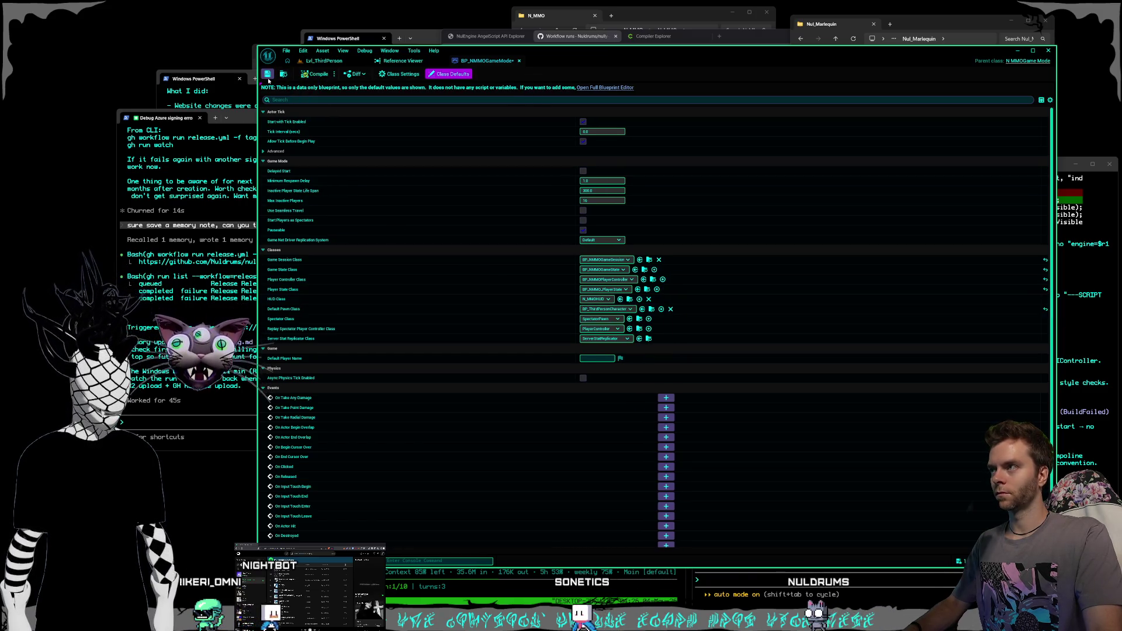
key(ctrl+s)
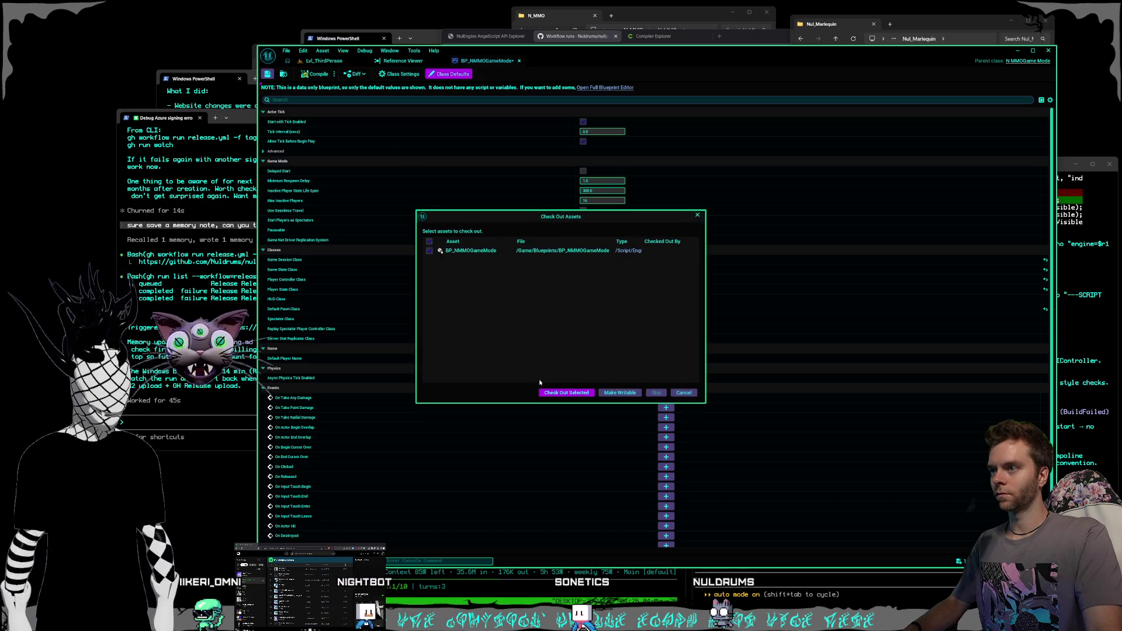
click(549, 393)
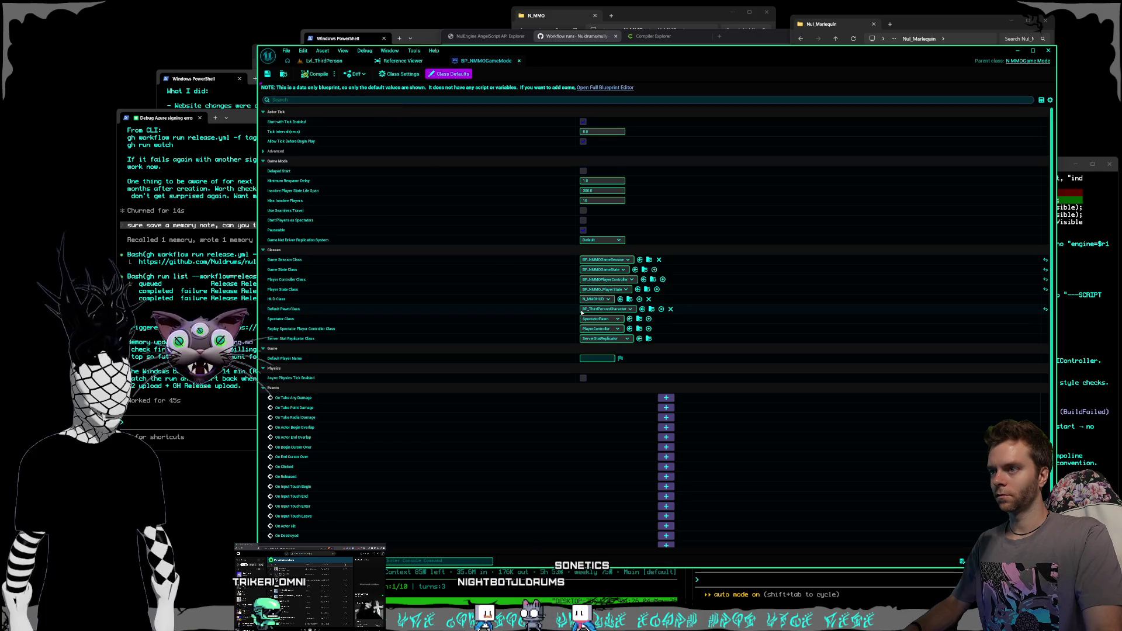
- Set Default Pawn Class to BP_NMMOPlayerCharacter2, compile the GameMode, and return to the level
click(605, 310)
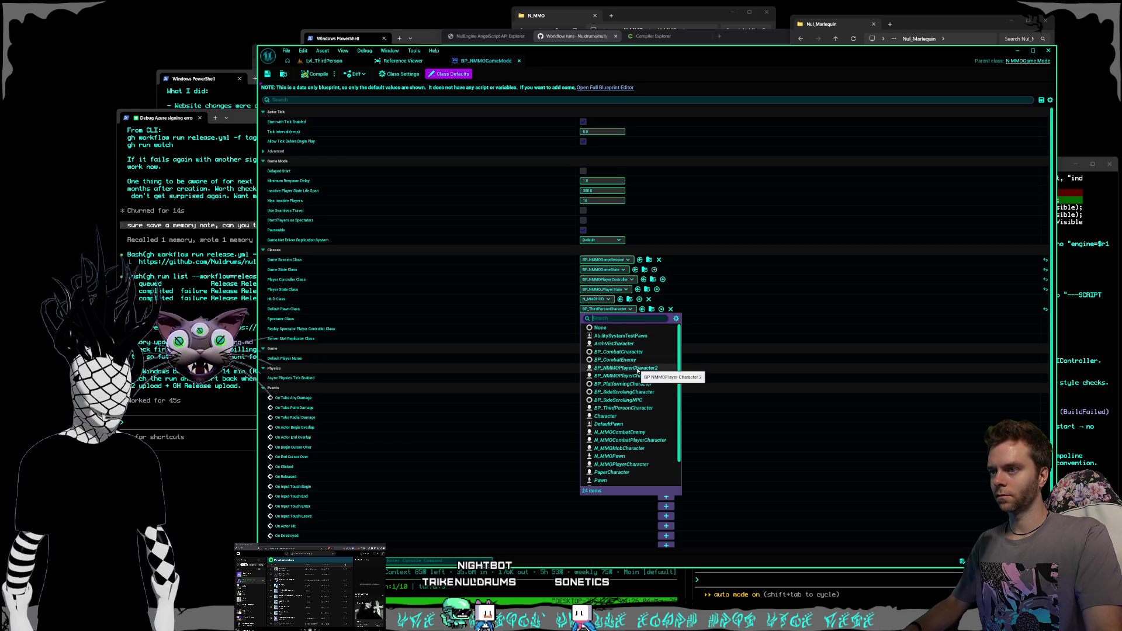
click(625, 368)
click(315, 74)
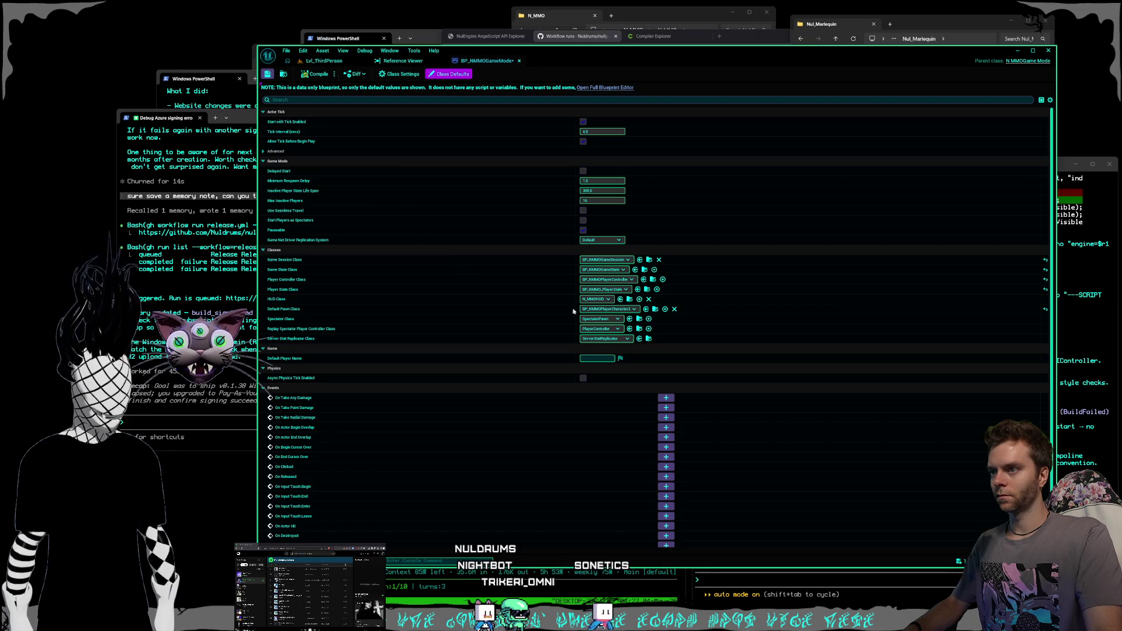
click(324, 61)
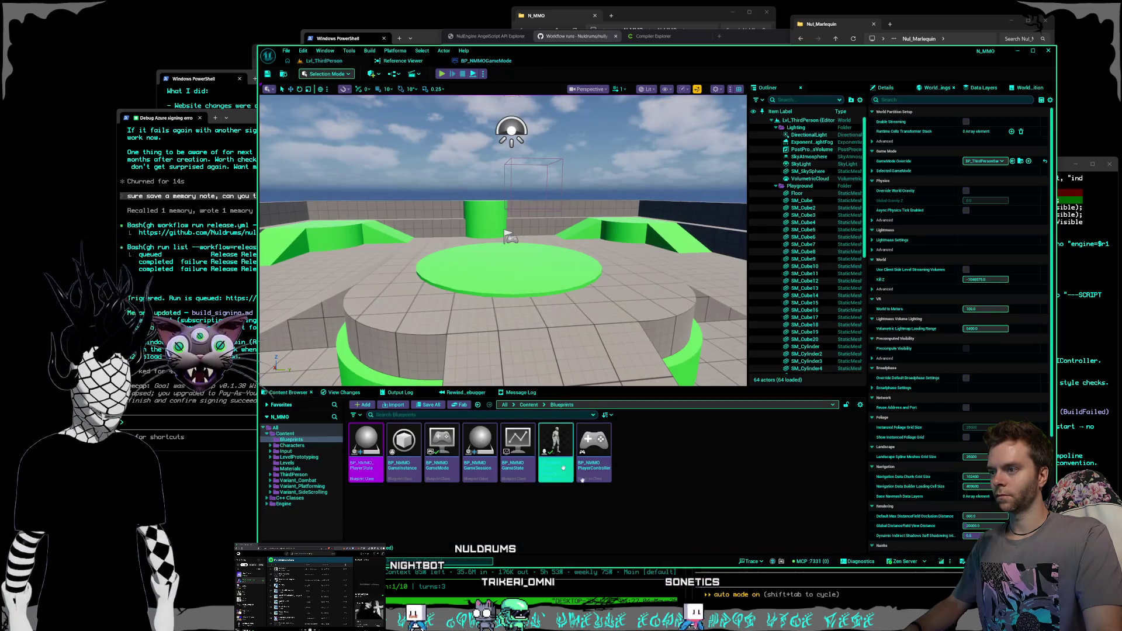
- In the Blueprints folder, create BP_NMMOHUD from parent N_MMOHUD, open it, then close its editor
key(alt+Left)
right_click(503, 508)
click(409, 506)
double_click(365, 441)
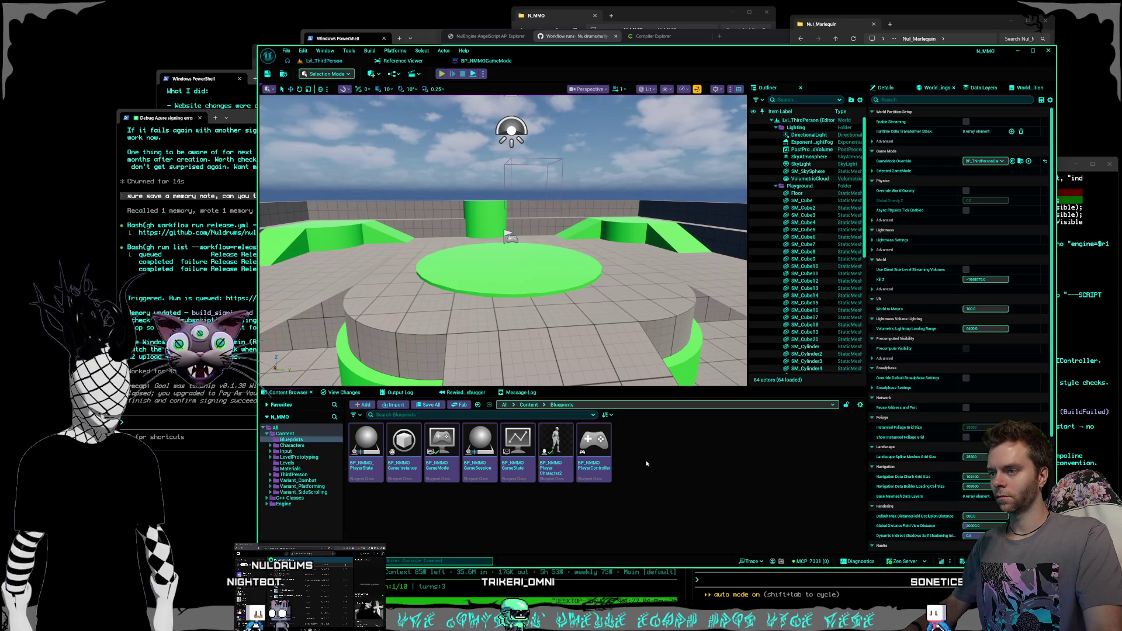
right_click(646, 460)
click(678, 229)
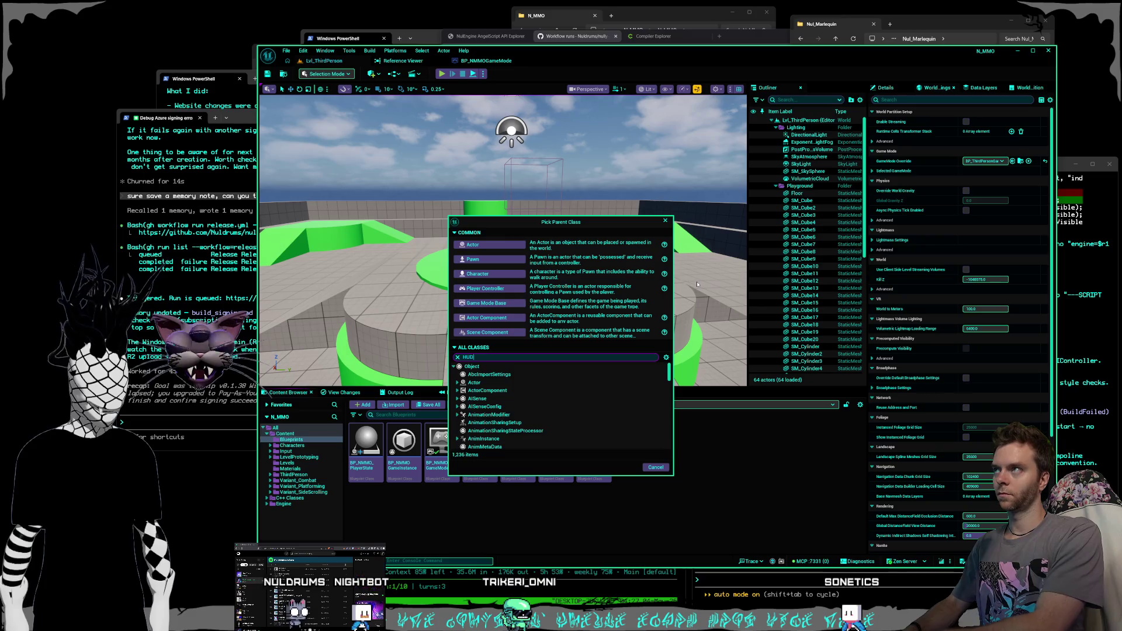
text(HUD)
click(490, 415)
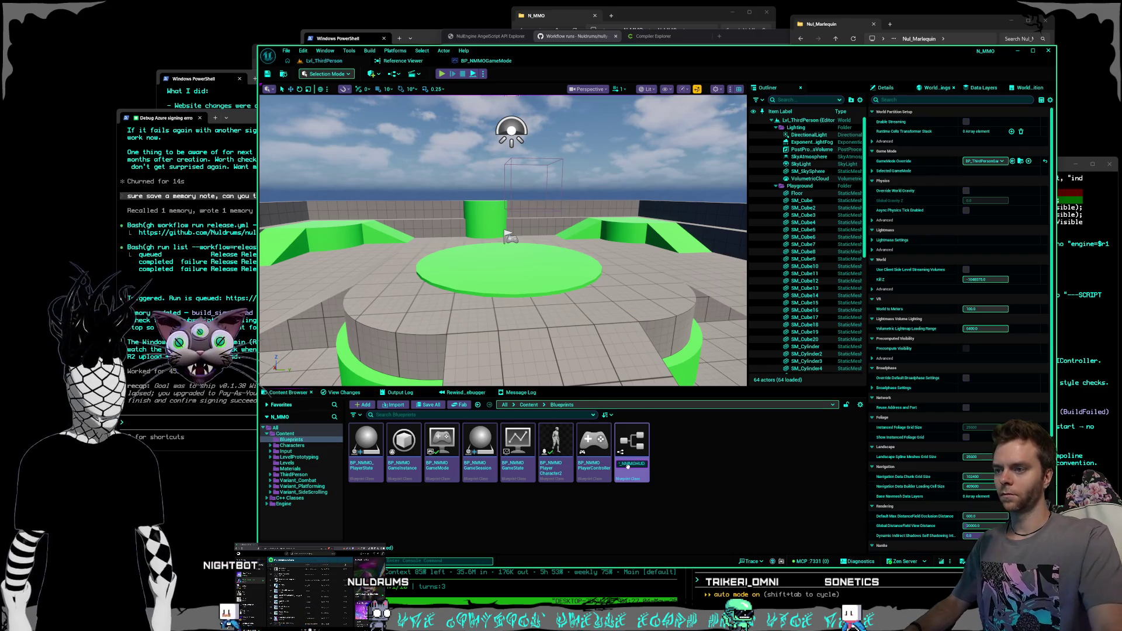
key(Return)
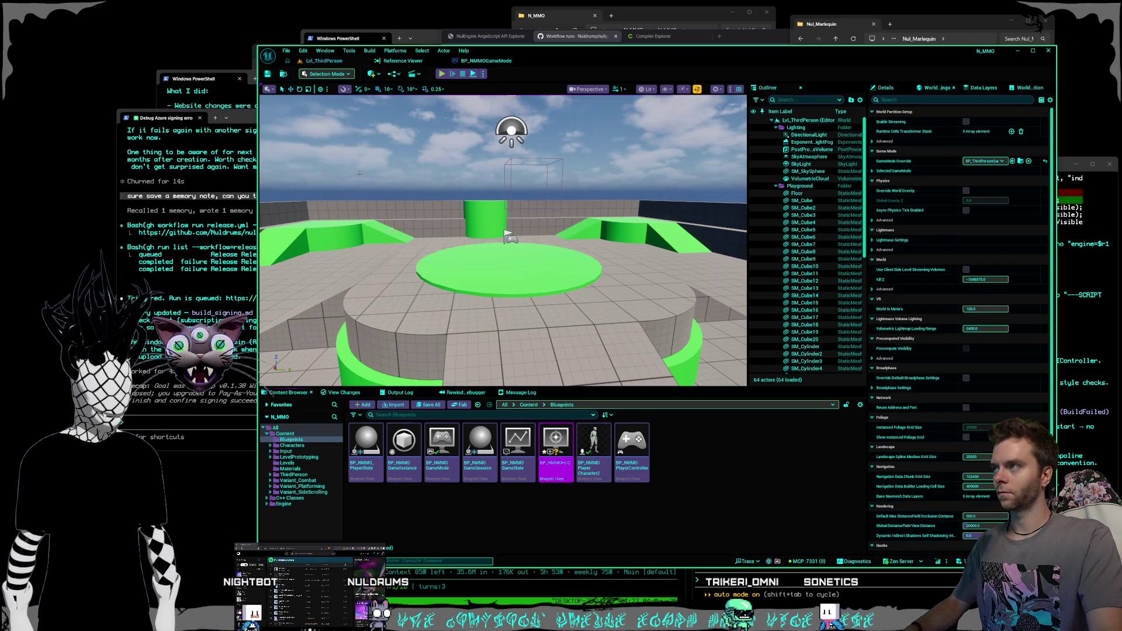
double_click(555, 444)
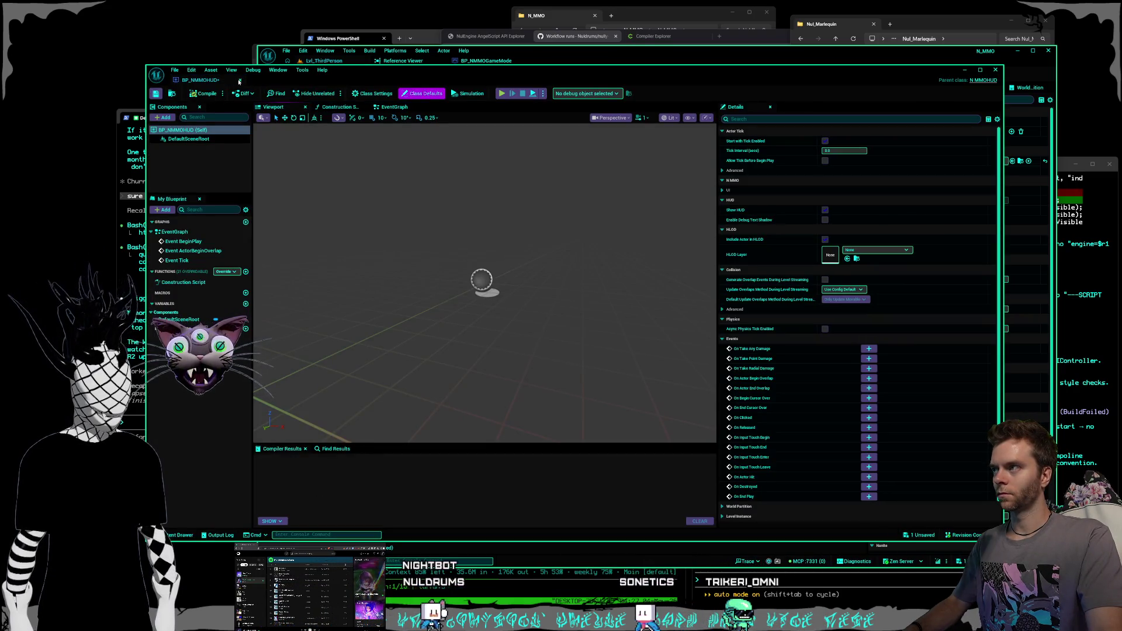
click(239, 81)
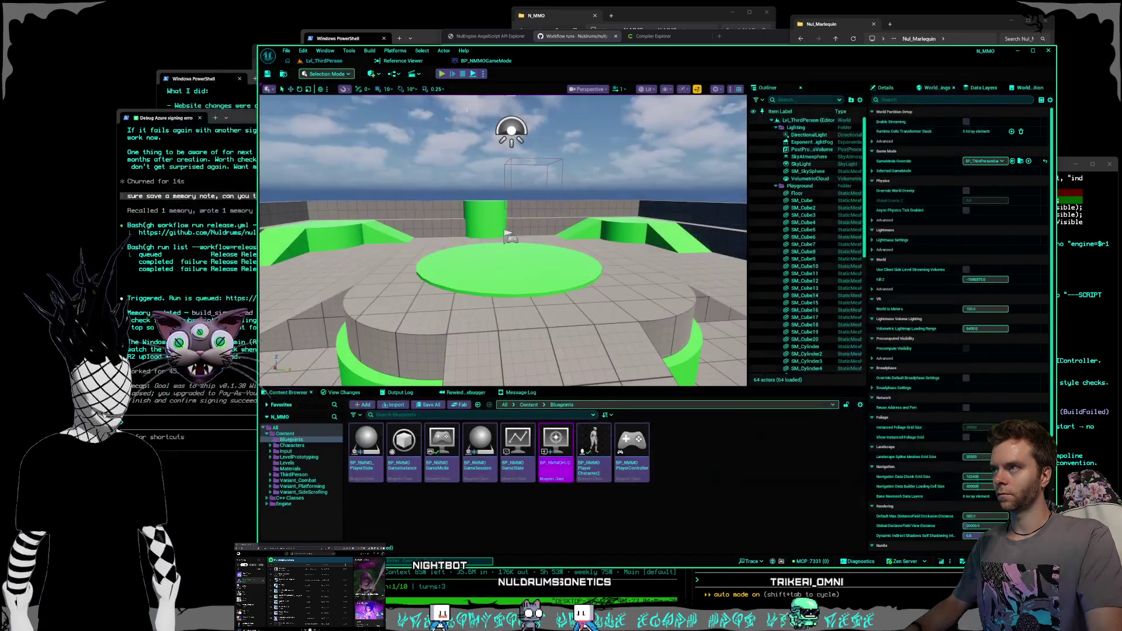
- Set the GameMode's HUD Class to BP_NMMOHUD
click(486, 60)
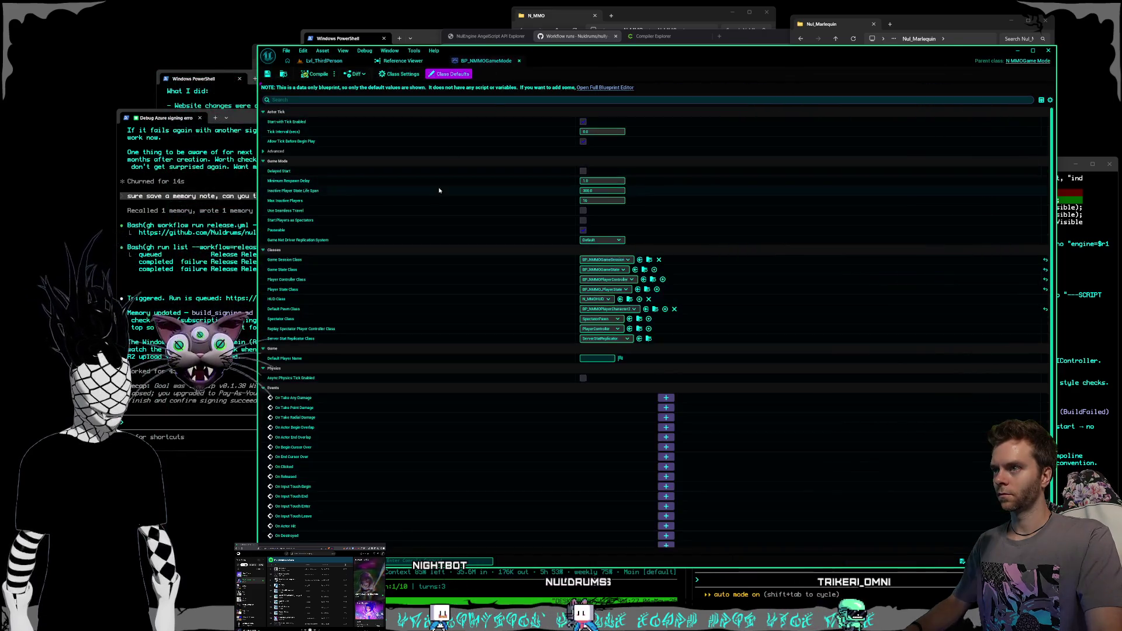
click(596, 299)
click(611, 333)
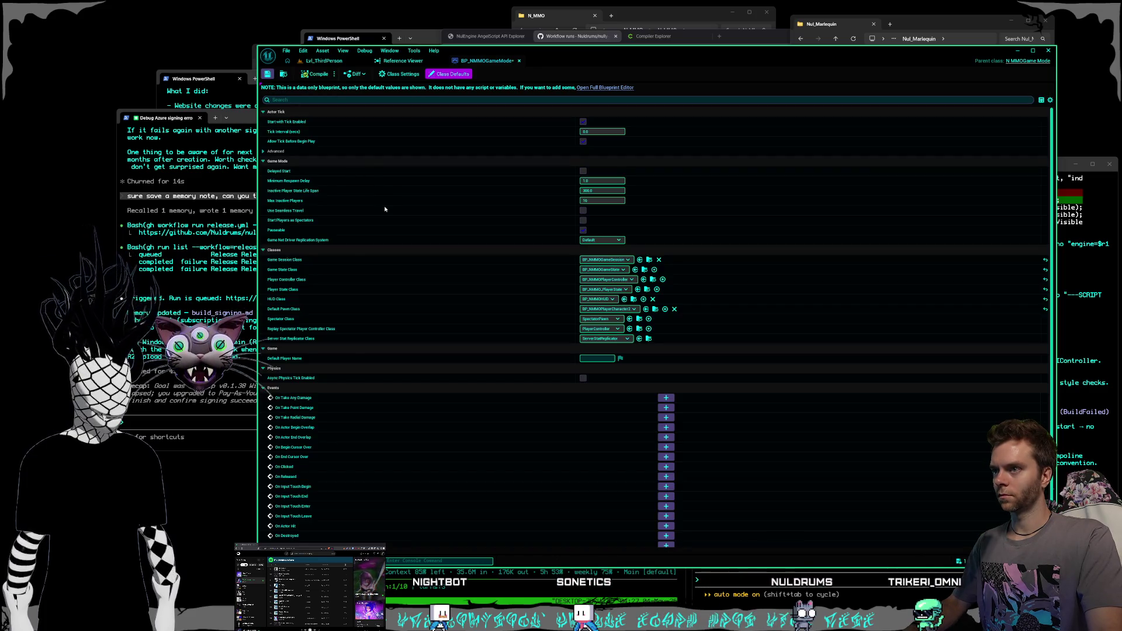
- Return to the level, inspect and close BP_NMMOPlayerCharacter2, and open the Blueprints folder's actions
click(300, 61)
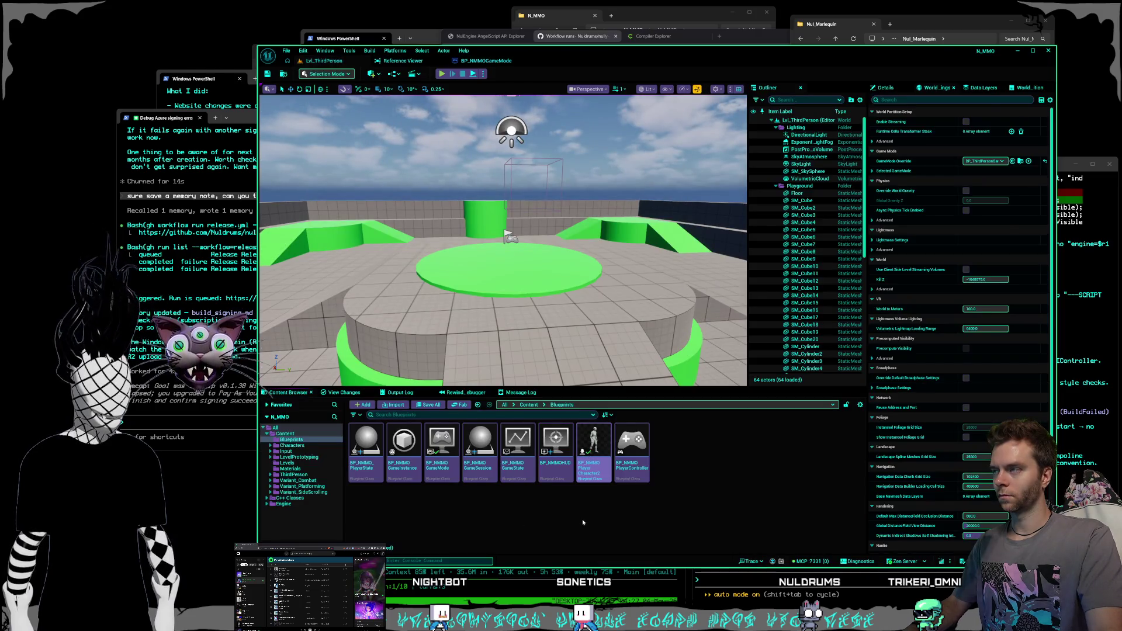
double_click(591, 461)
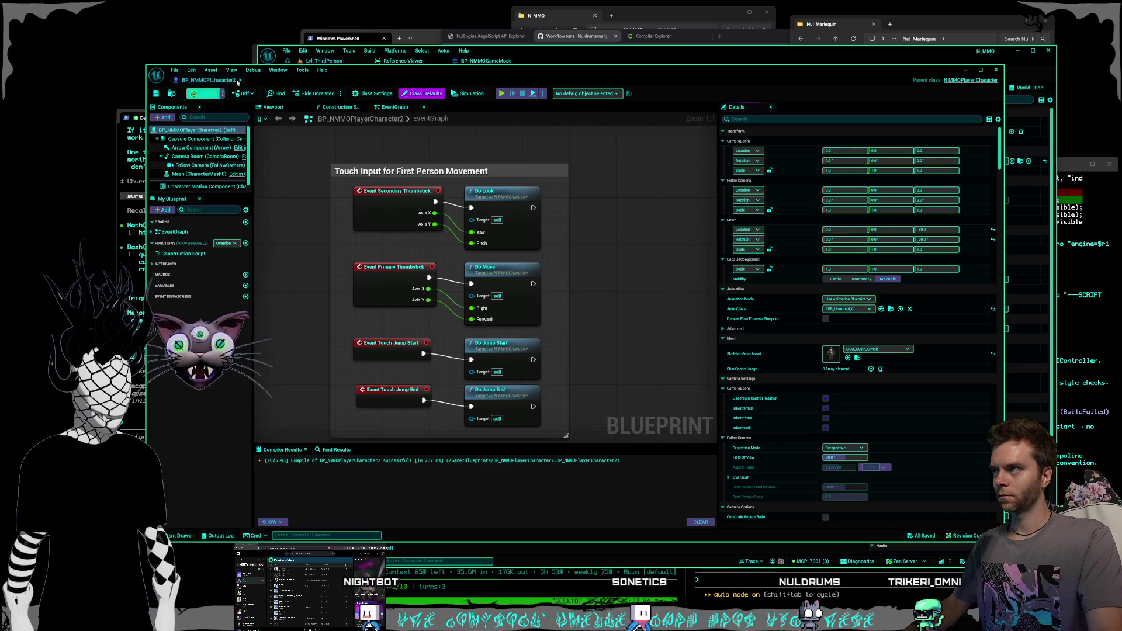
click(240, 80)
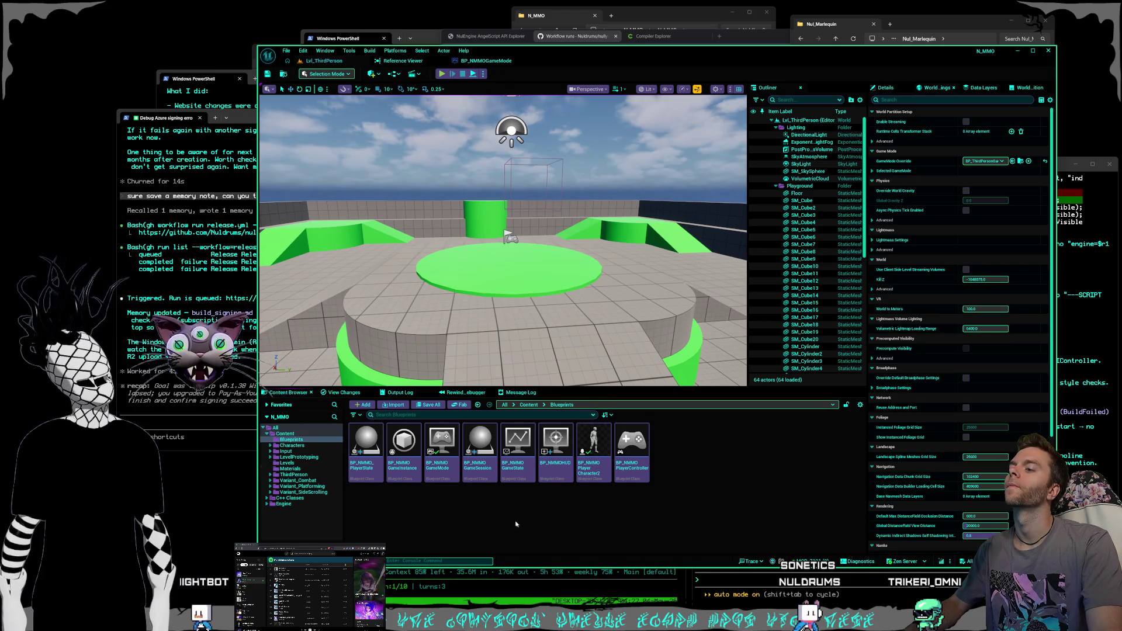
right_click(291, 438)
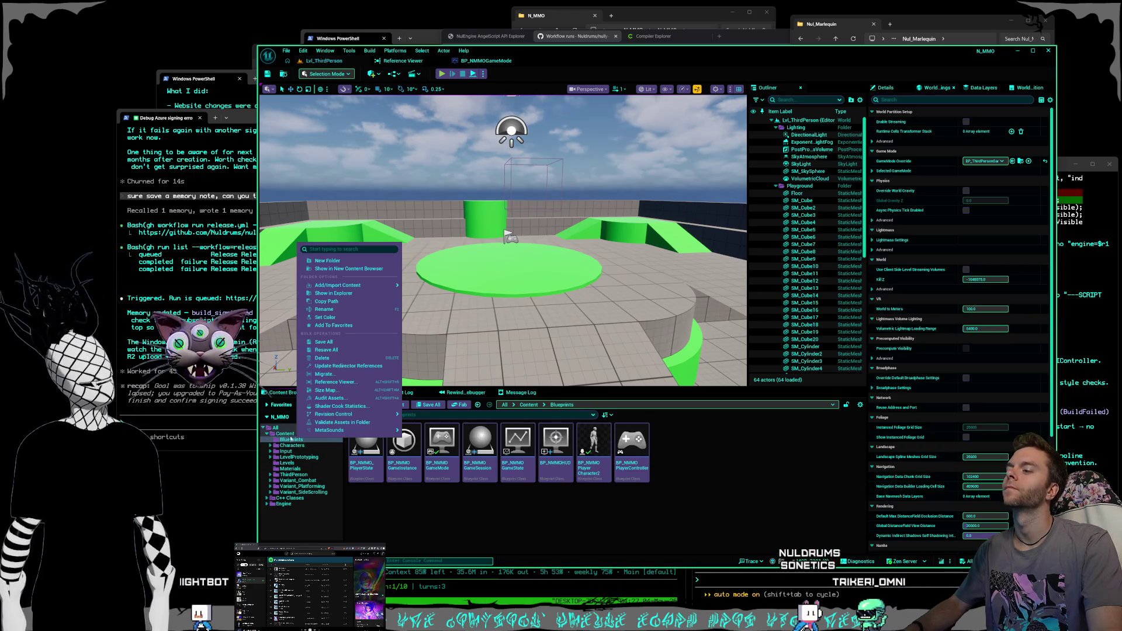
key(Escape)
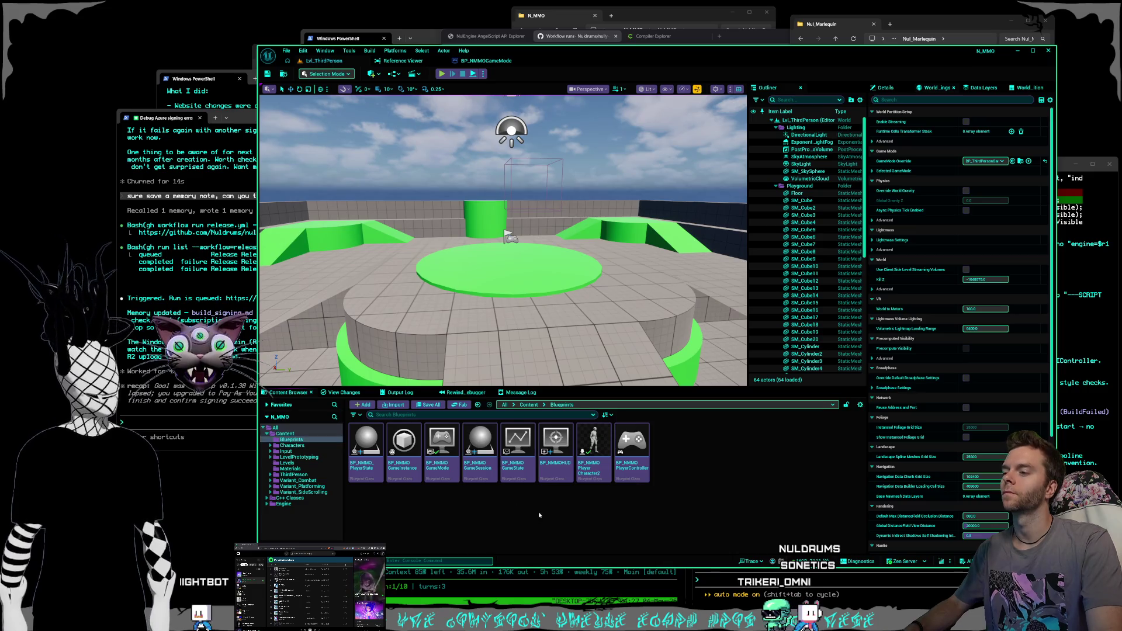
click(442, 461)
key(alt+Tab)
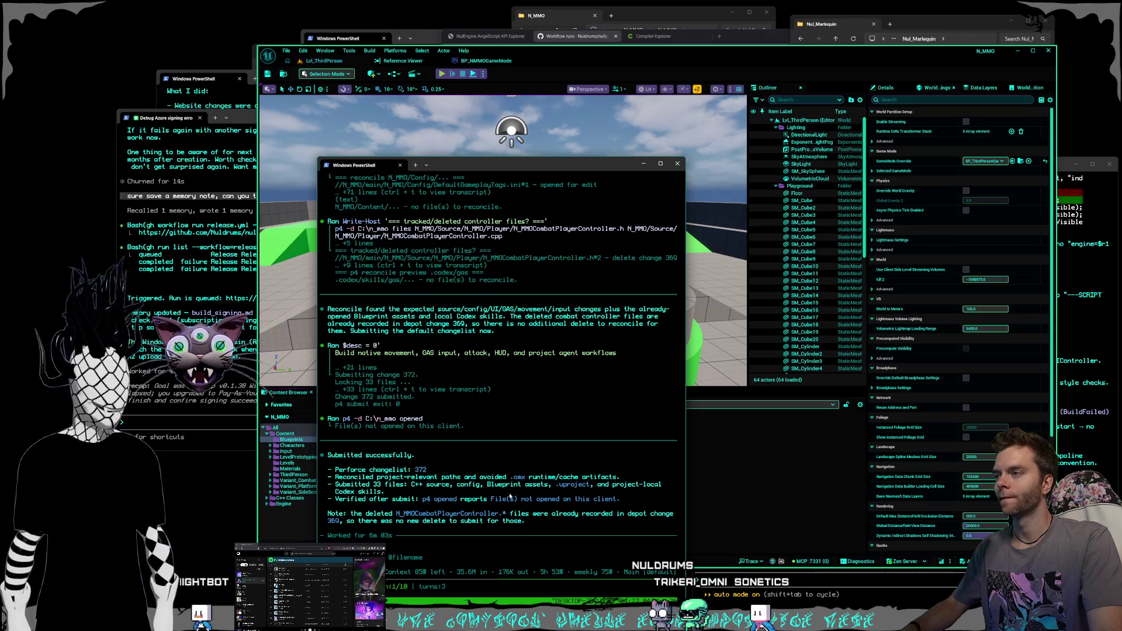
scroll(509, 496, down, 15)
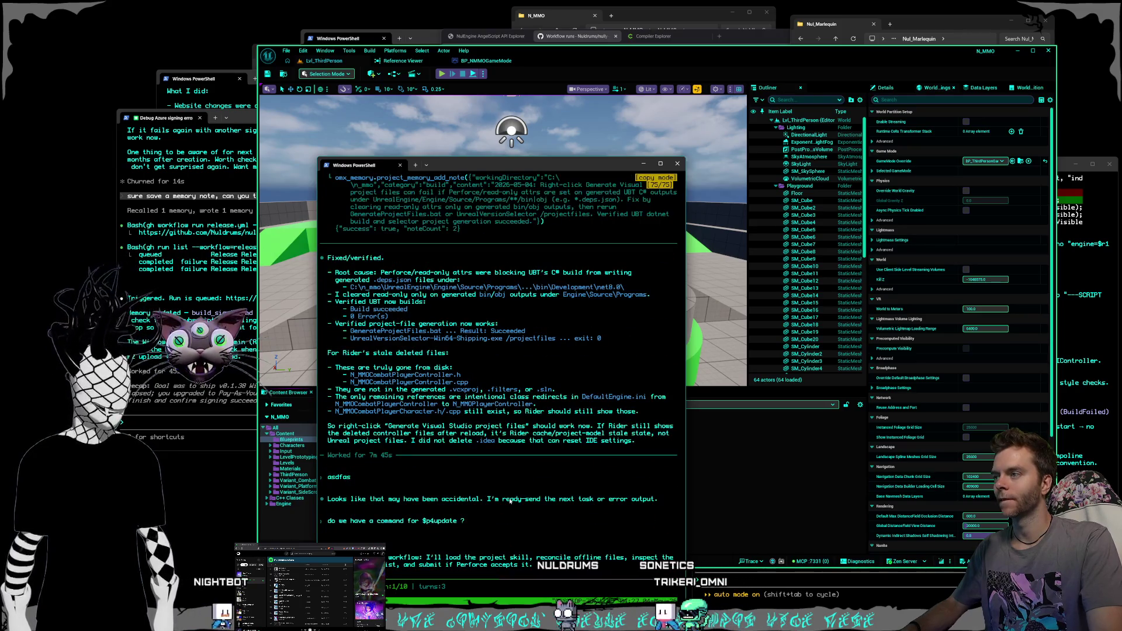
scroll(510, 501, up, 15)
scroll(511, 501, up, 15)
scroll(510, 502, up, 10)
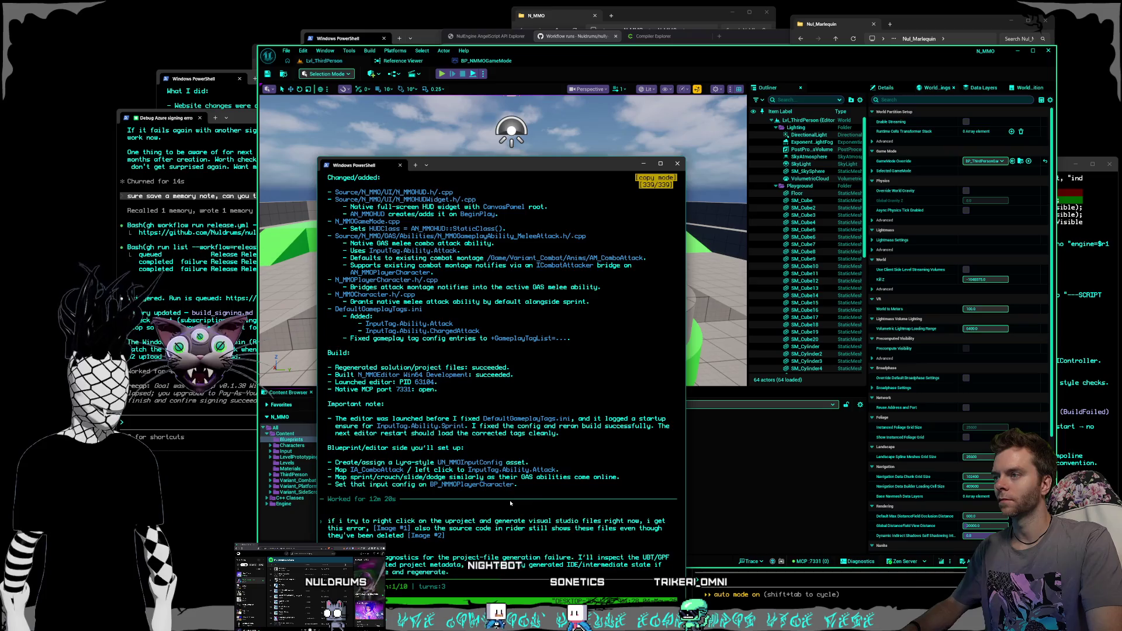
scroll(511, 503, up, 4)
scroll(510, 502, down, 8)
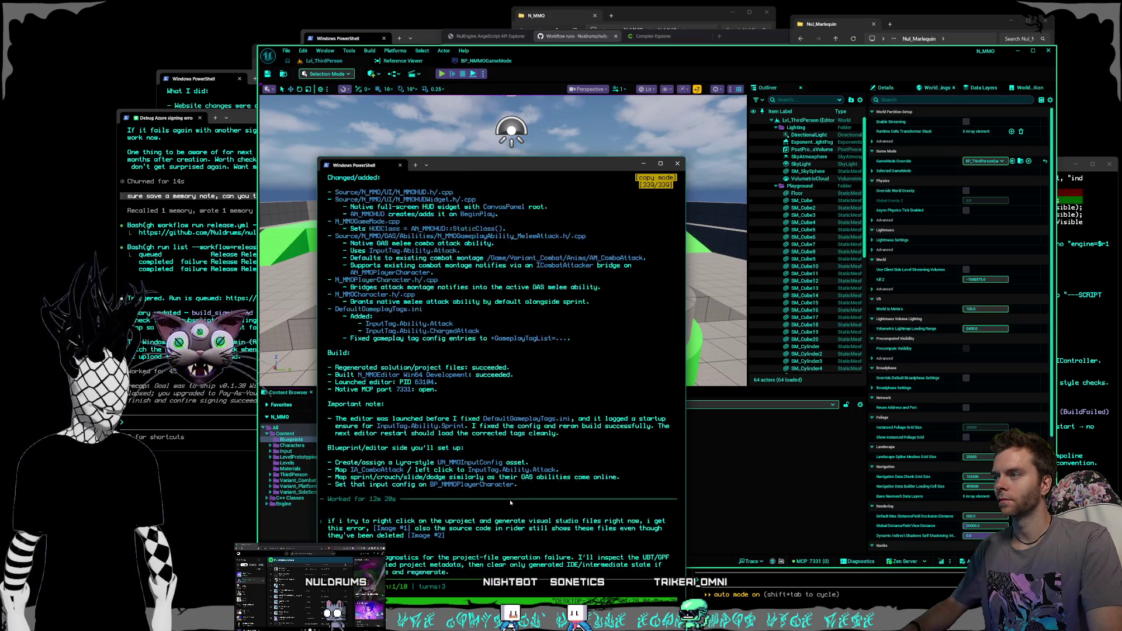
scroll(510, 503, down, 2)
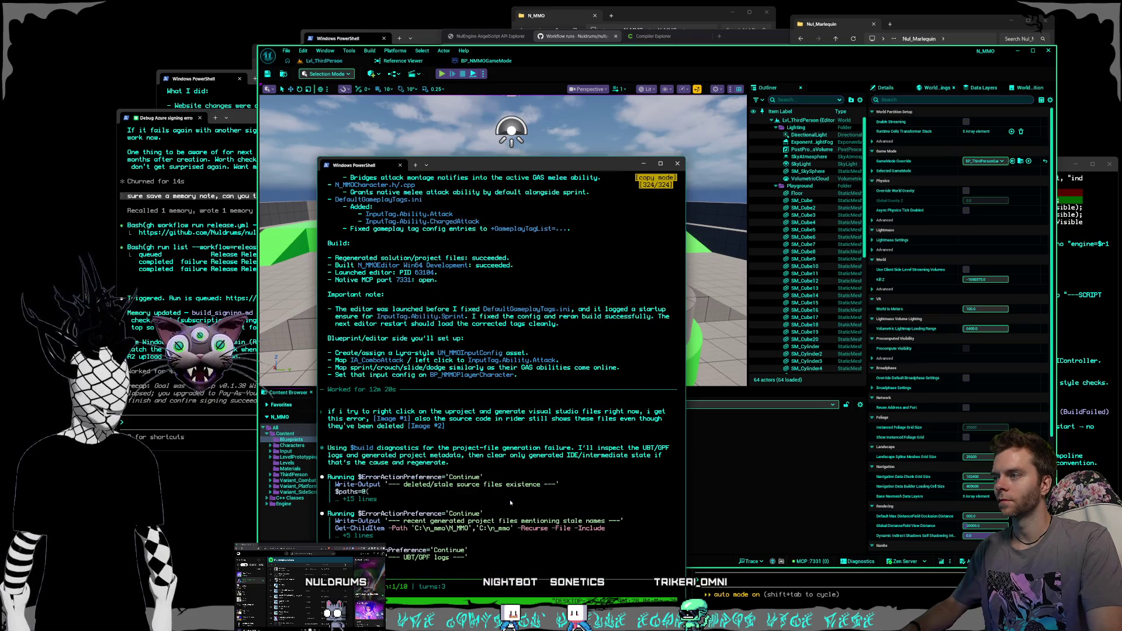
scroll(510, 503, down, 1)
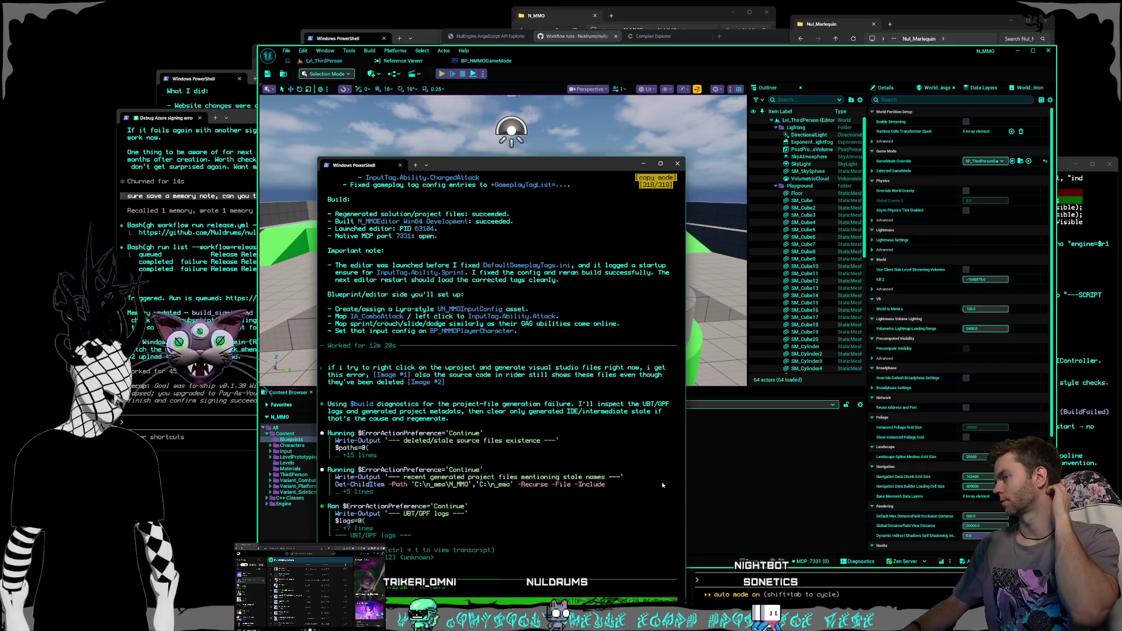
click(312, 473)
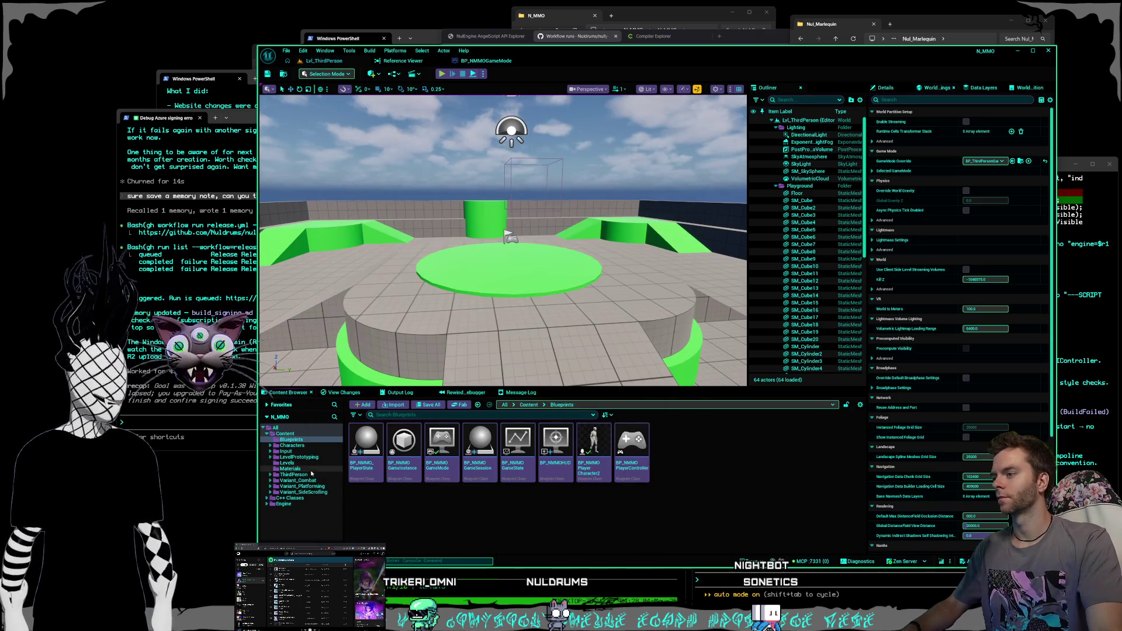
- Show the Input folder's contents, browse the create-asset menu without creating anything, then return to PowerShell
click(289, 452)
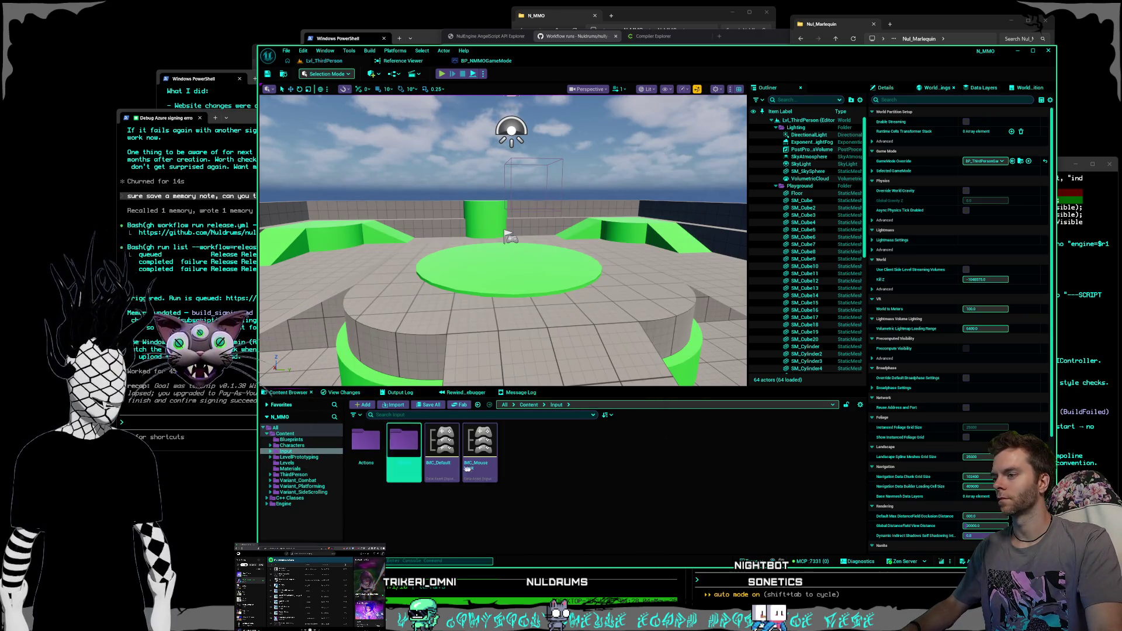
right_click(531, 461)
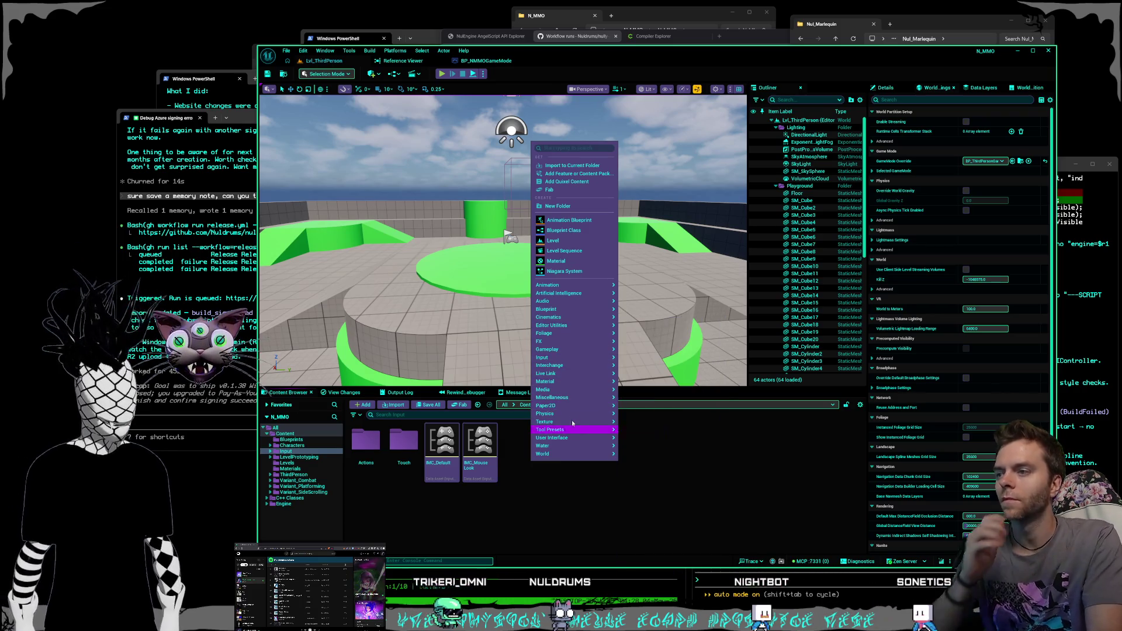
mouse_move(570, 343)
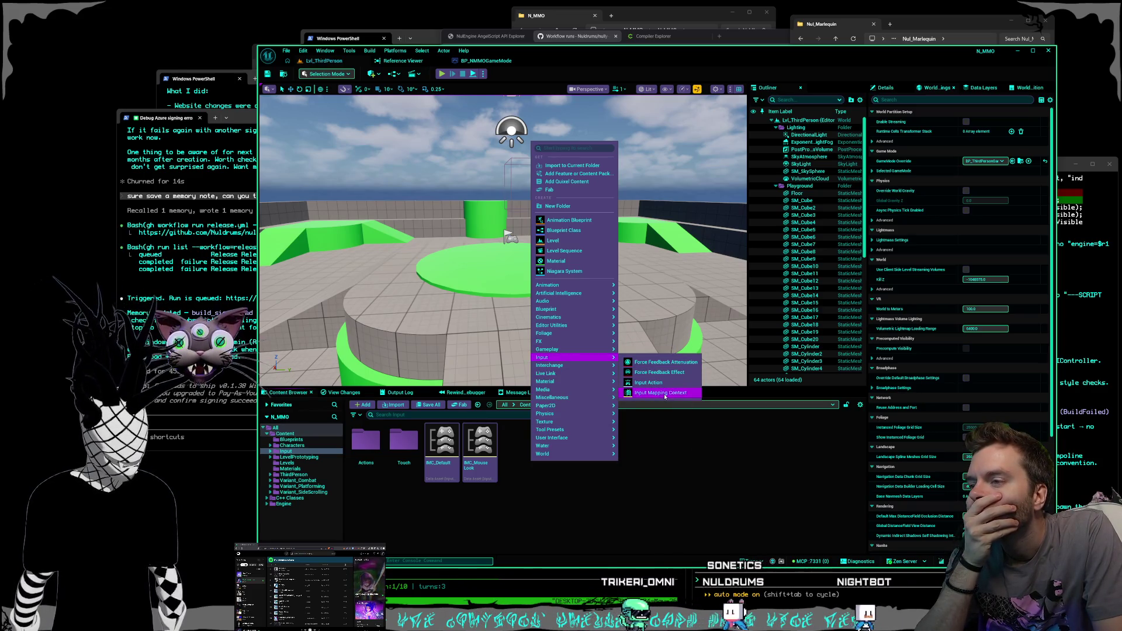
click(638, 521)
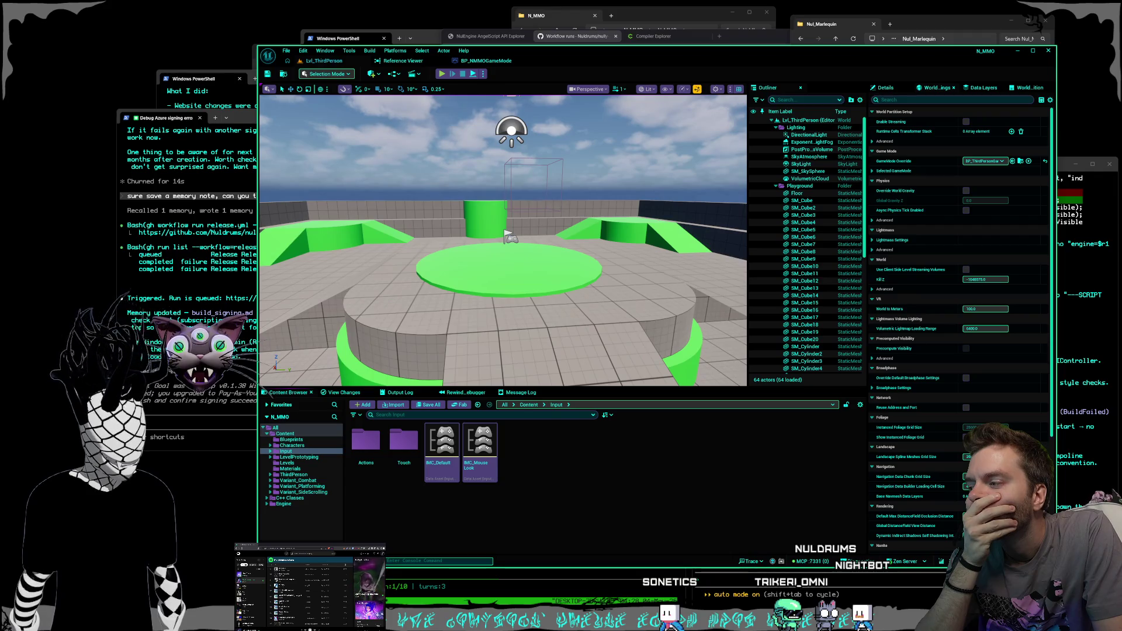
click(491, 585)
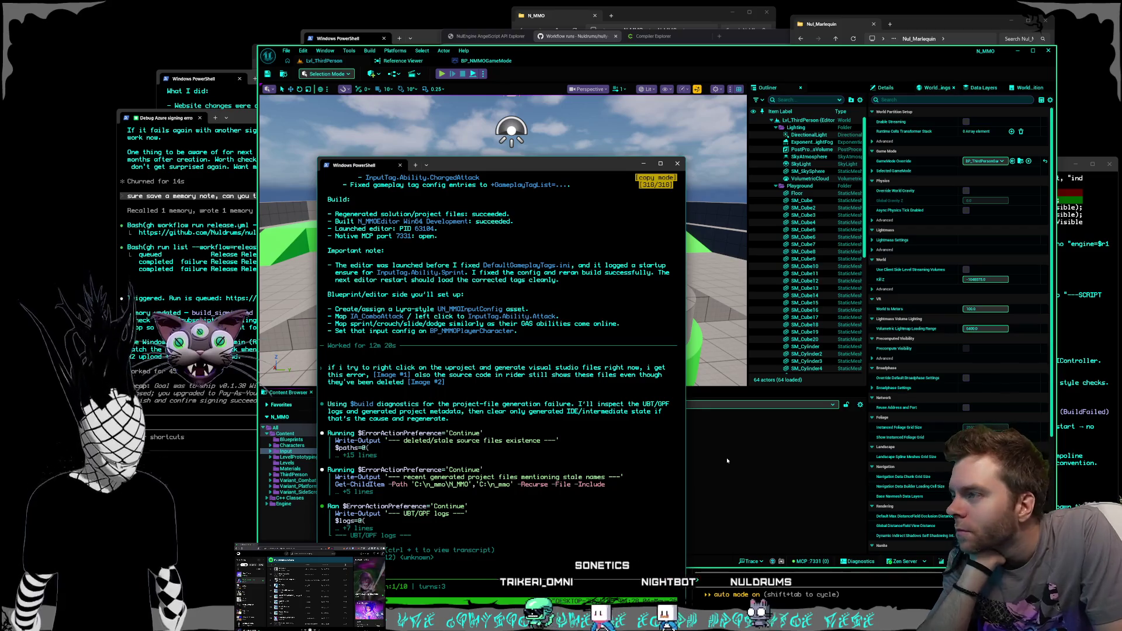
- Bring Unreal Editor to the front and close it
click(713, 454)
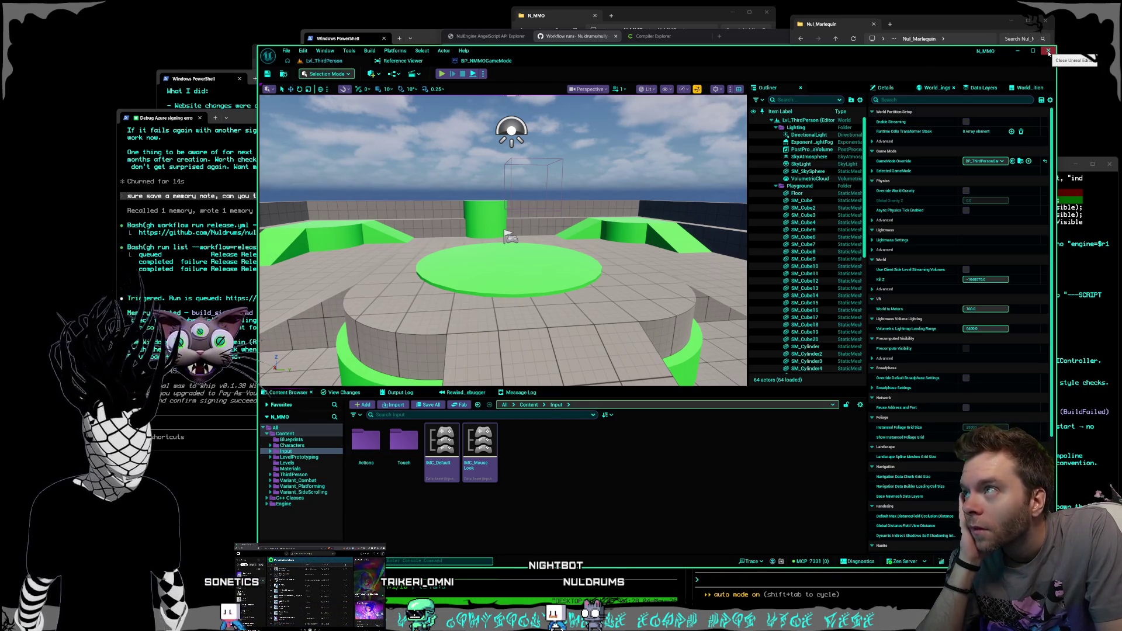
click(1048, 52)
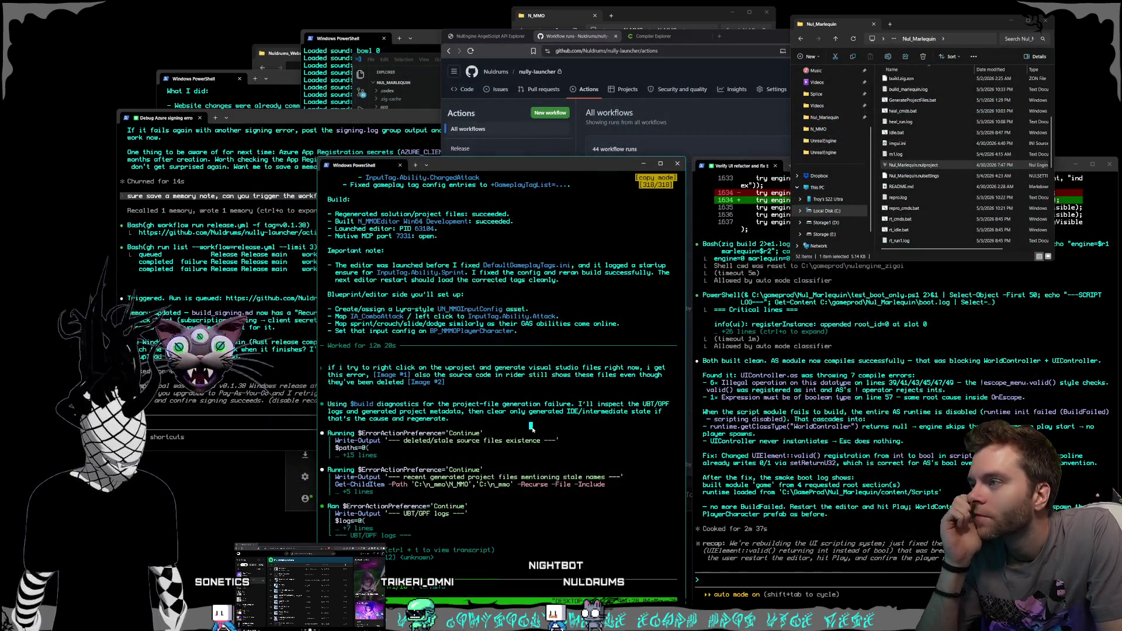
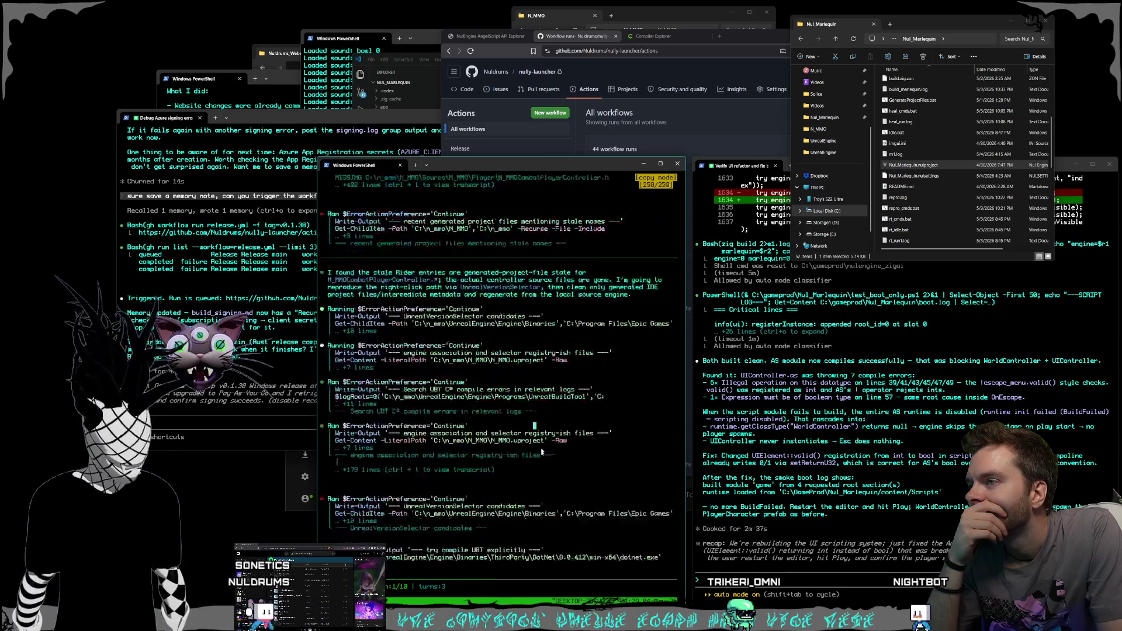
- Ask Codex to rebuild the Lyra-style input config entirely in C++ on the player character
scroll(547, 440, down, 20)
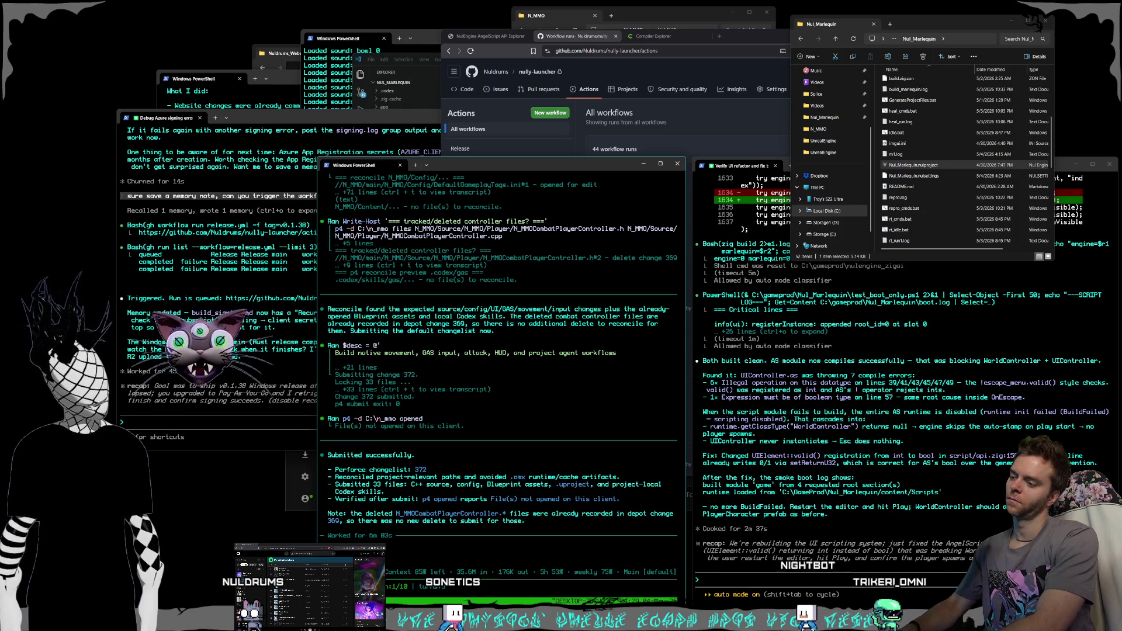
text(confi)
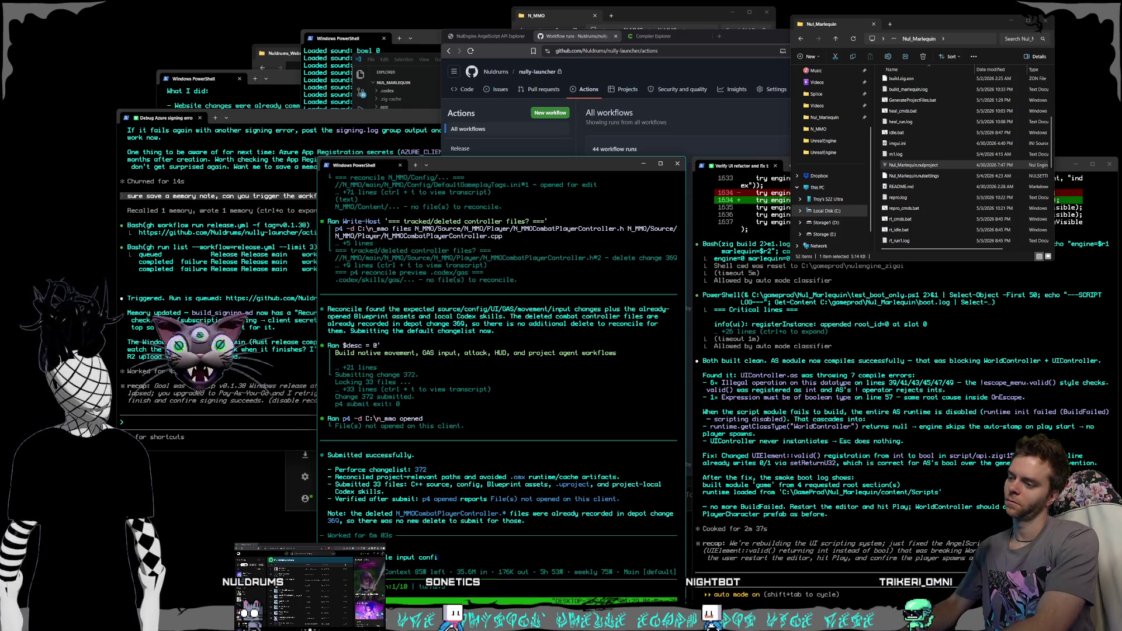
text(g and stuff, can)
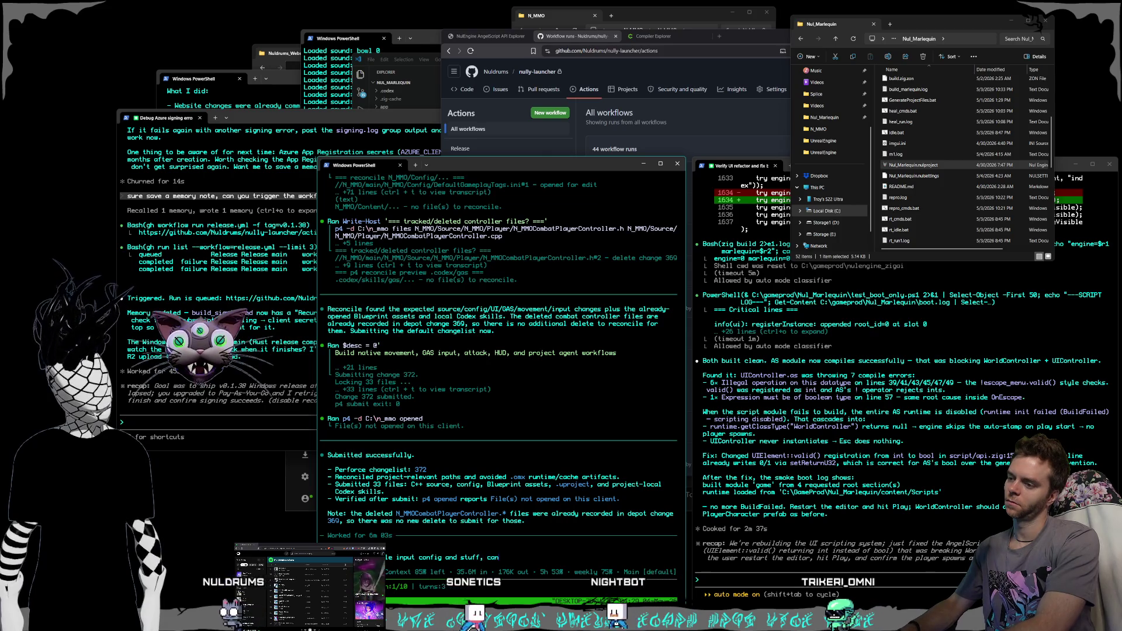
text( you make all of that? does it even need)
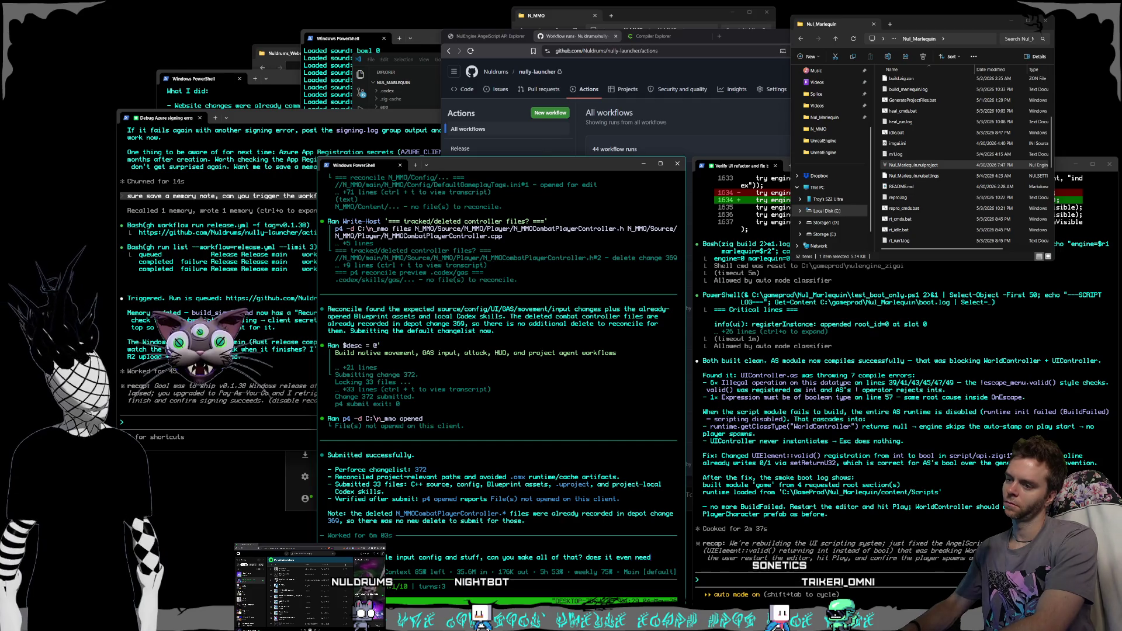
text(ui)
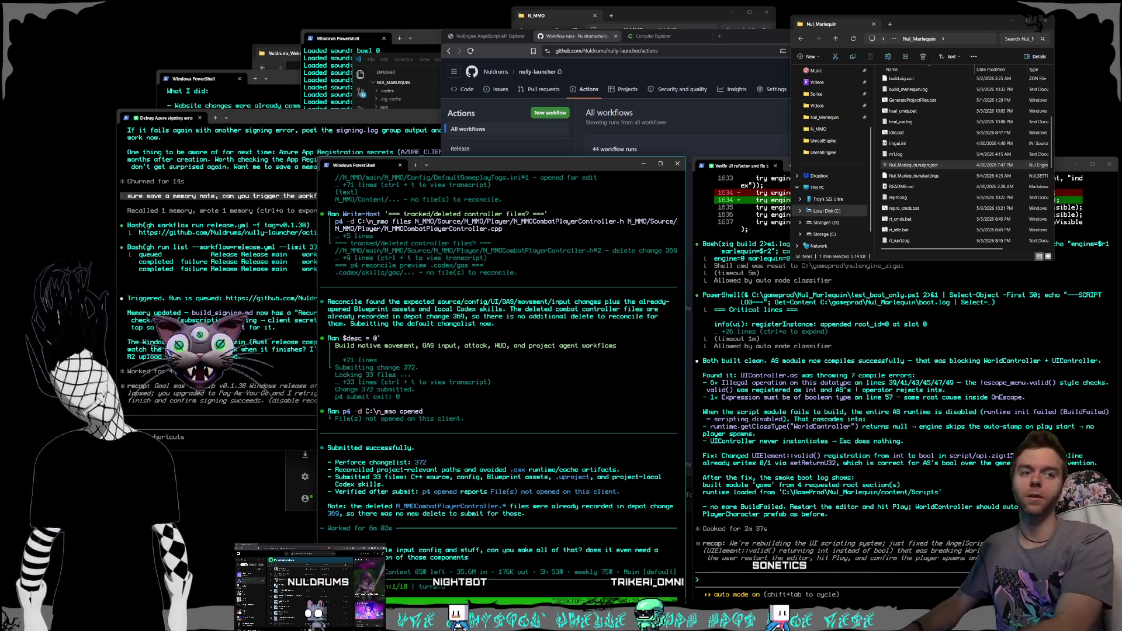
text(or c)
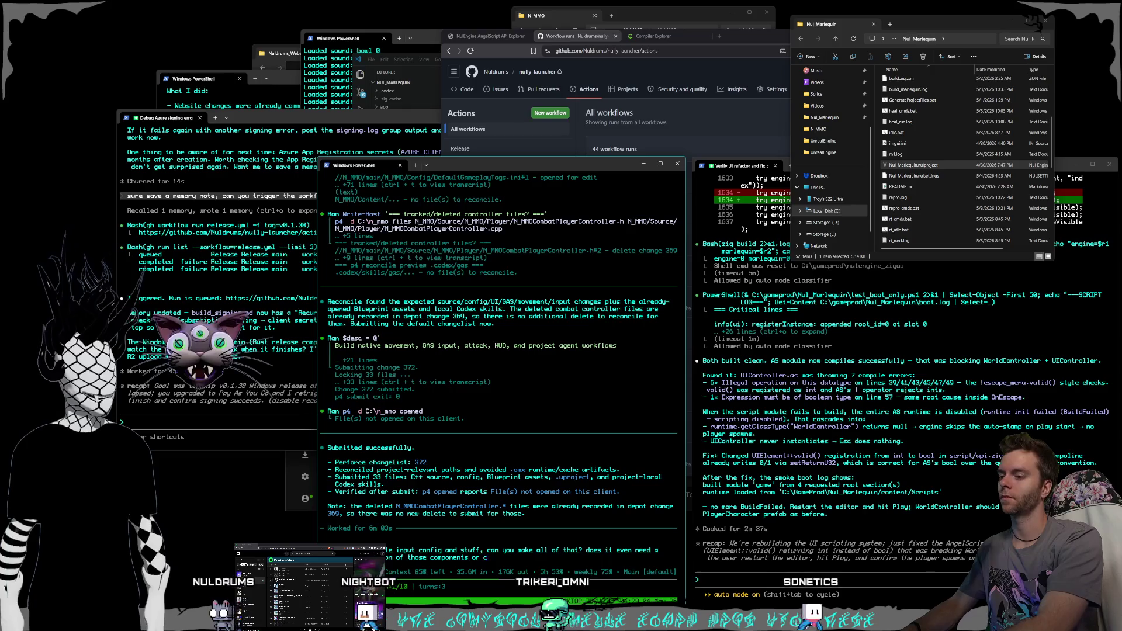
text(an you make it all in c++ and)
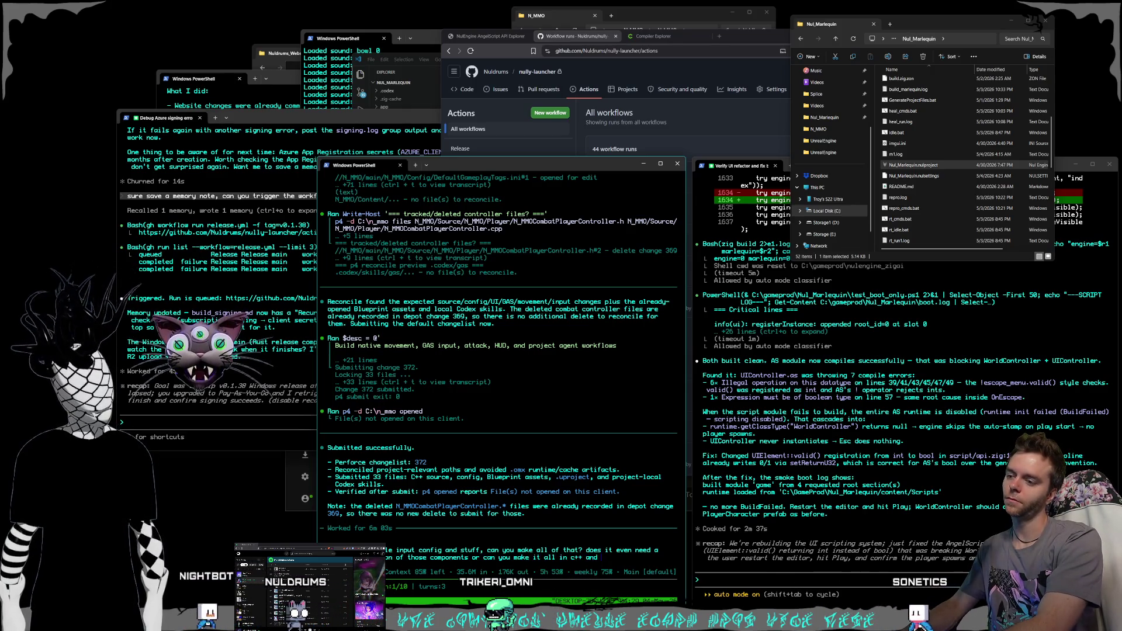
text( player)
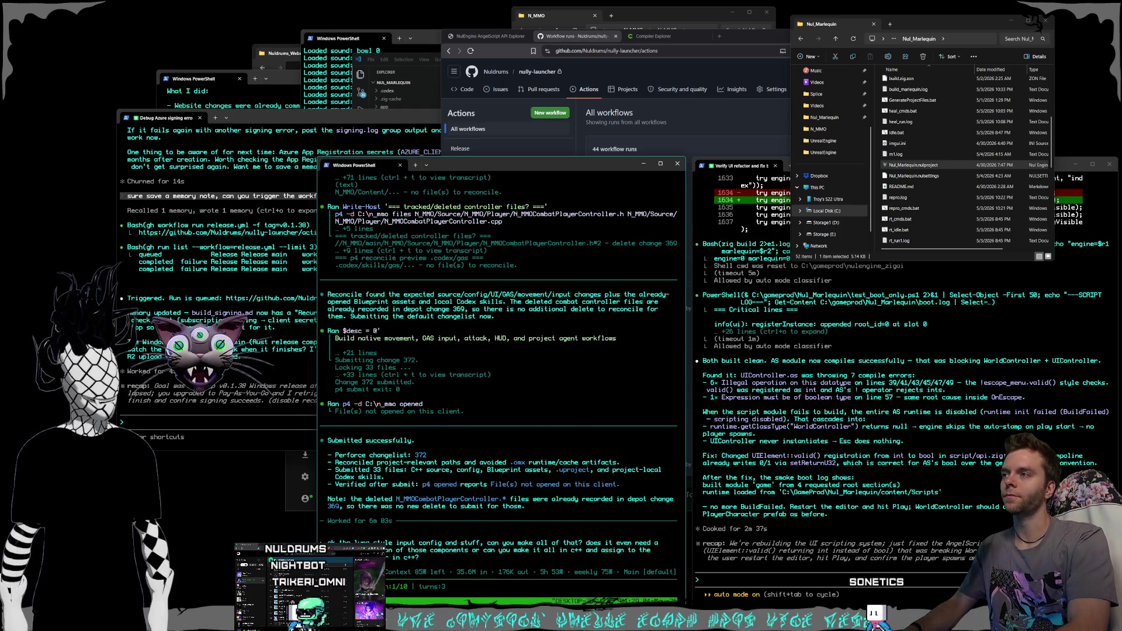
key(Return)
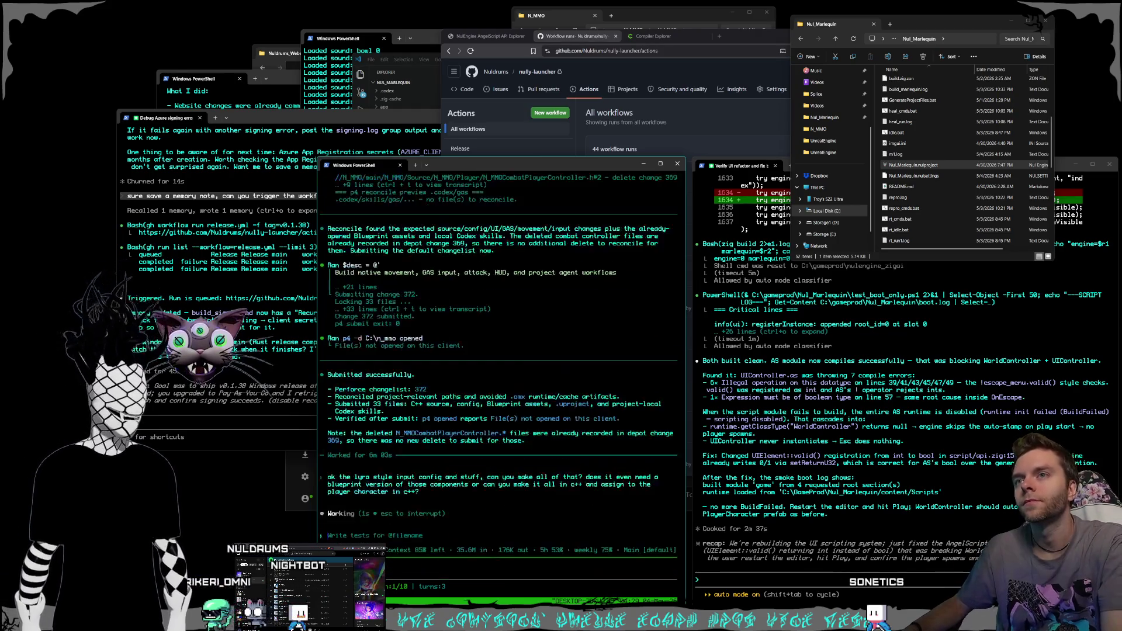
click(888, 566)
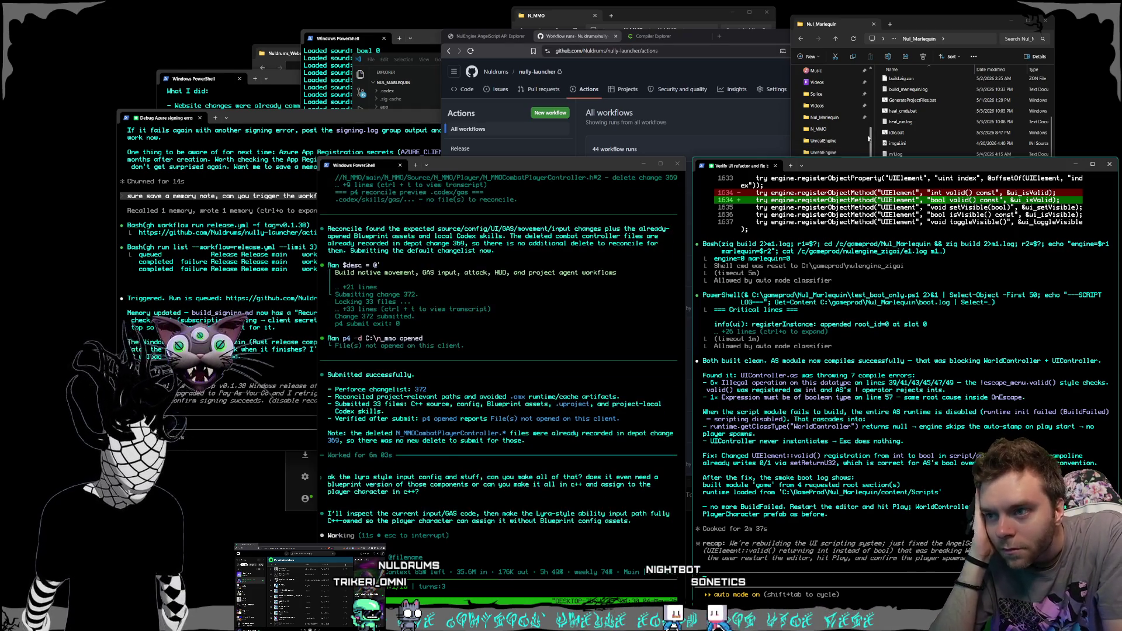
click(880, 81)
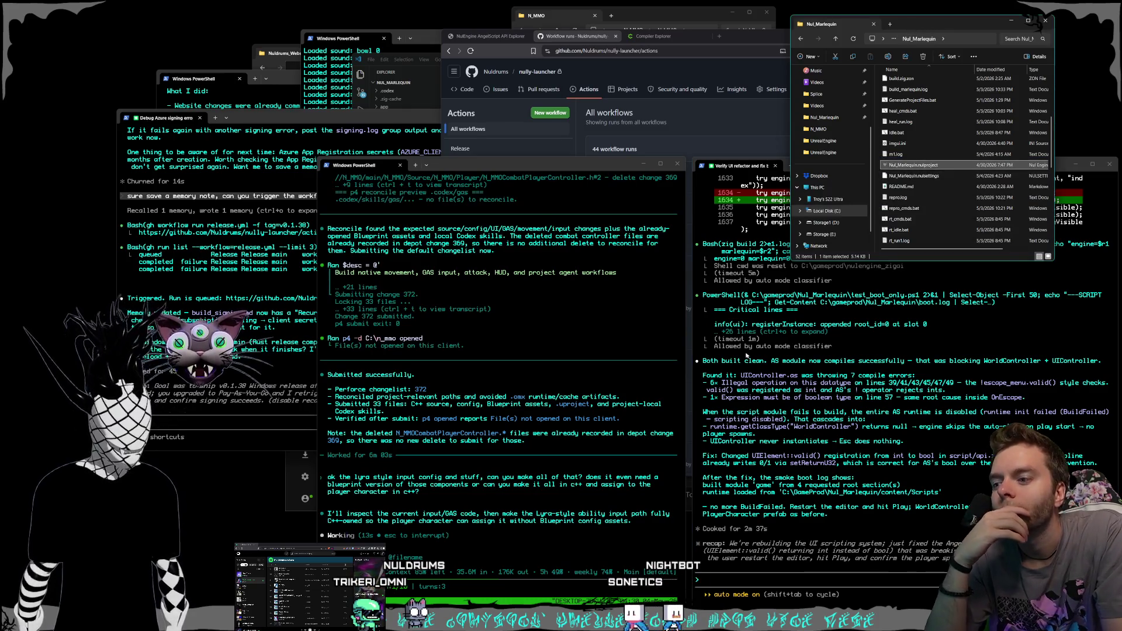
- Launch Nul_Marlequin, play the level, and screenshot the leaking-buffer warnings in the log
double_click(912, 165)
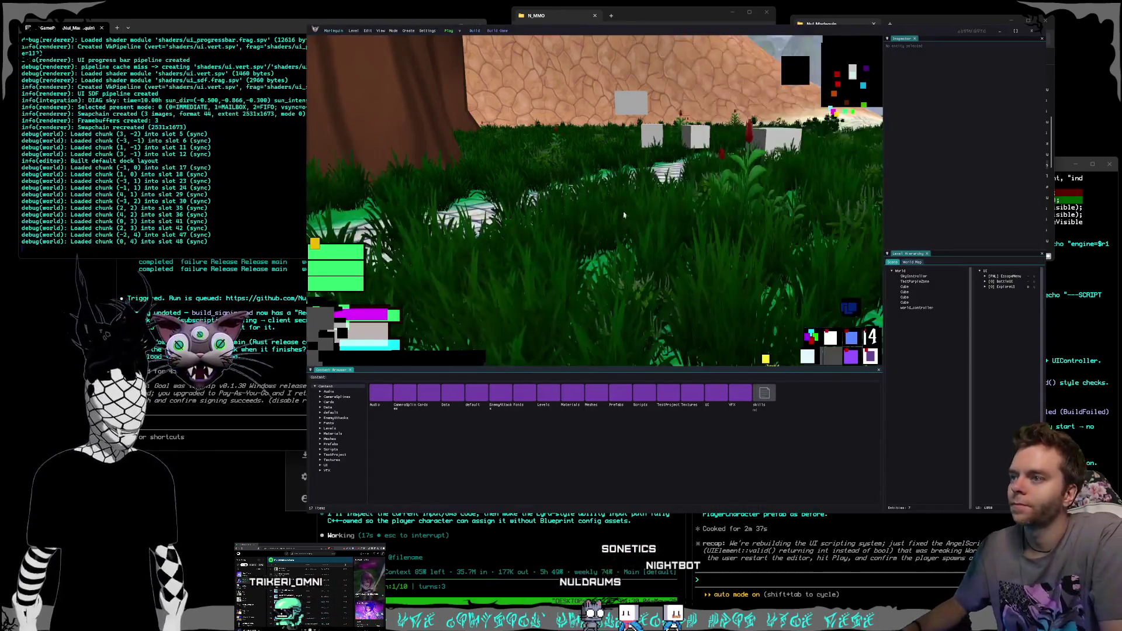
click(449, 31)
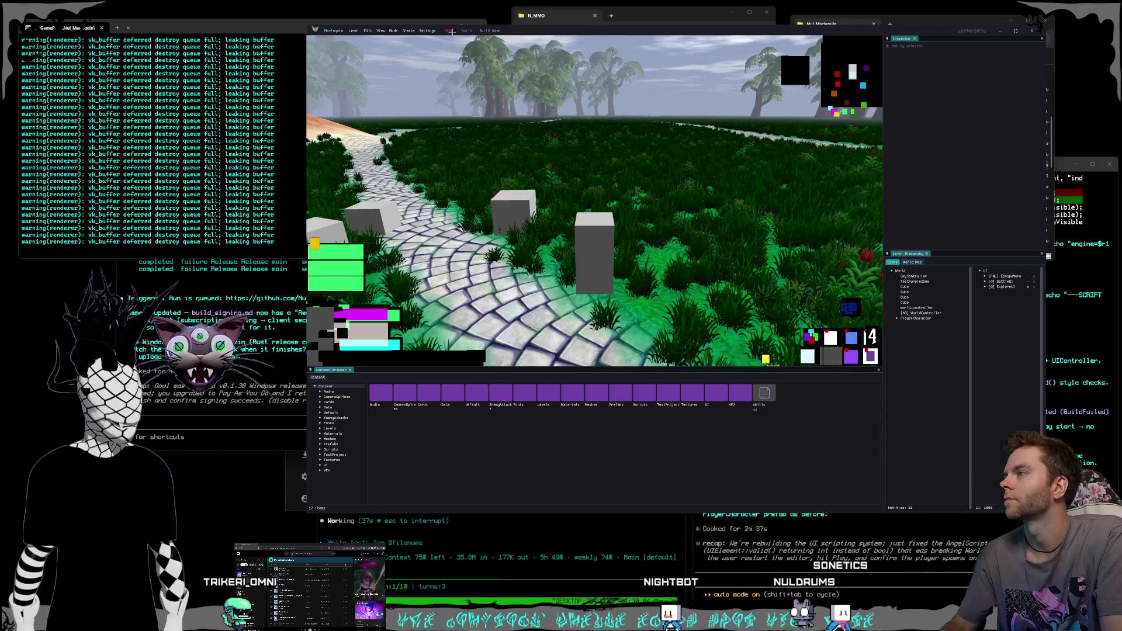
key(super+shift+s)
key(Escape)
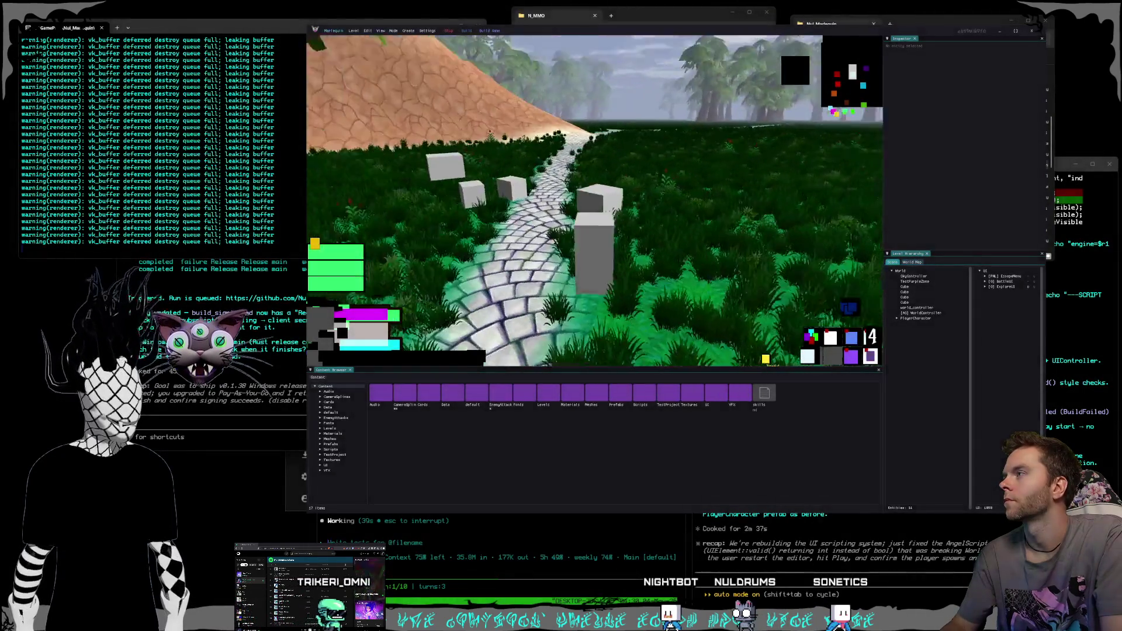
drag(139, 27, 195, 32)
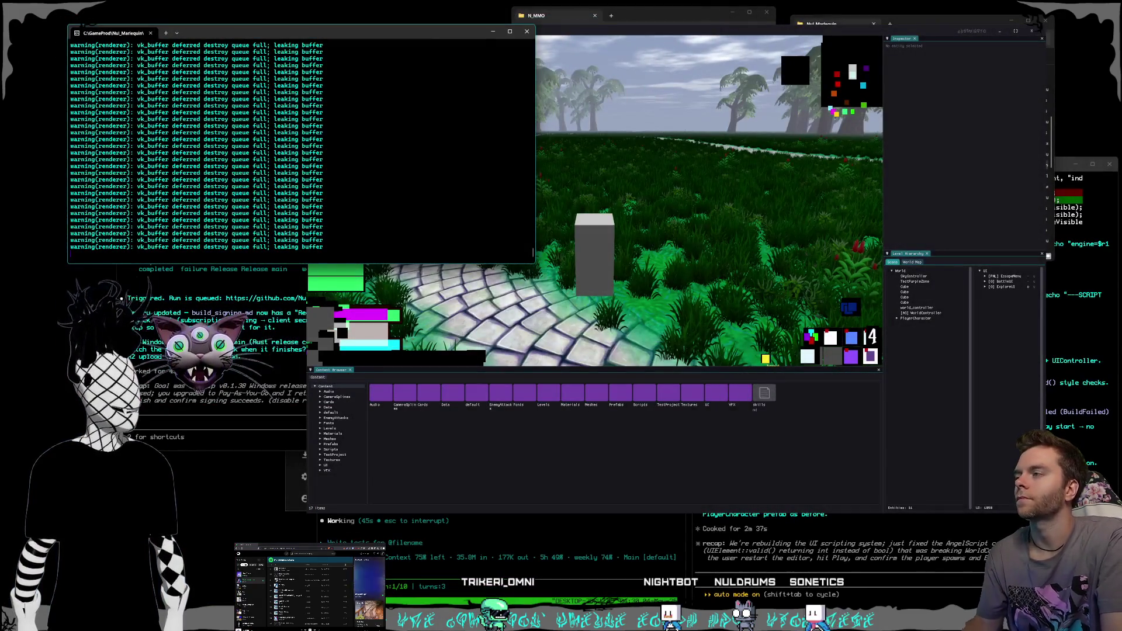
click(841, 149)
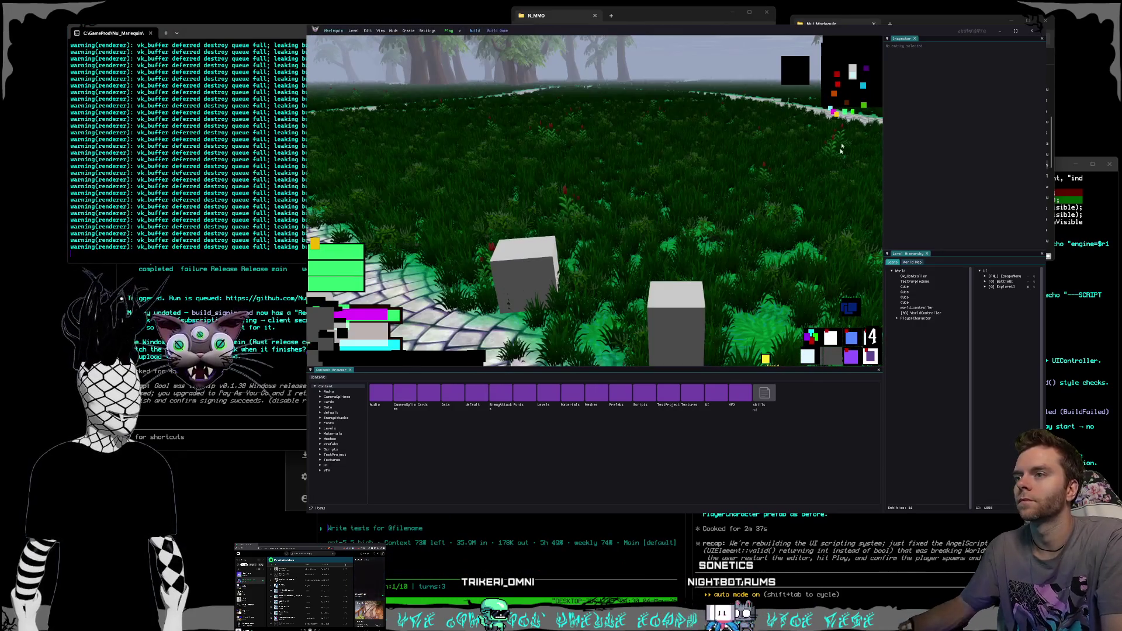
click(999, 34)
text(ok that's)
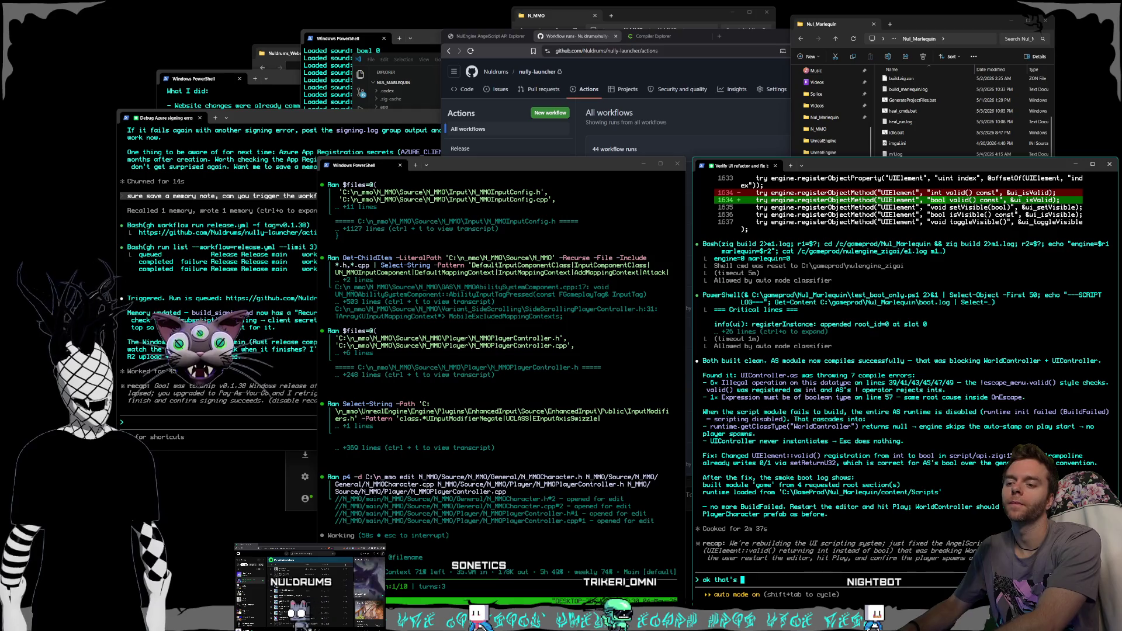
- Report the new rendering error to Claude Code with the warning screenshot attached and request an investigation
text(working, we have a)
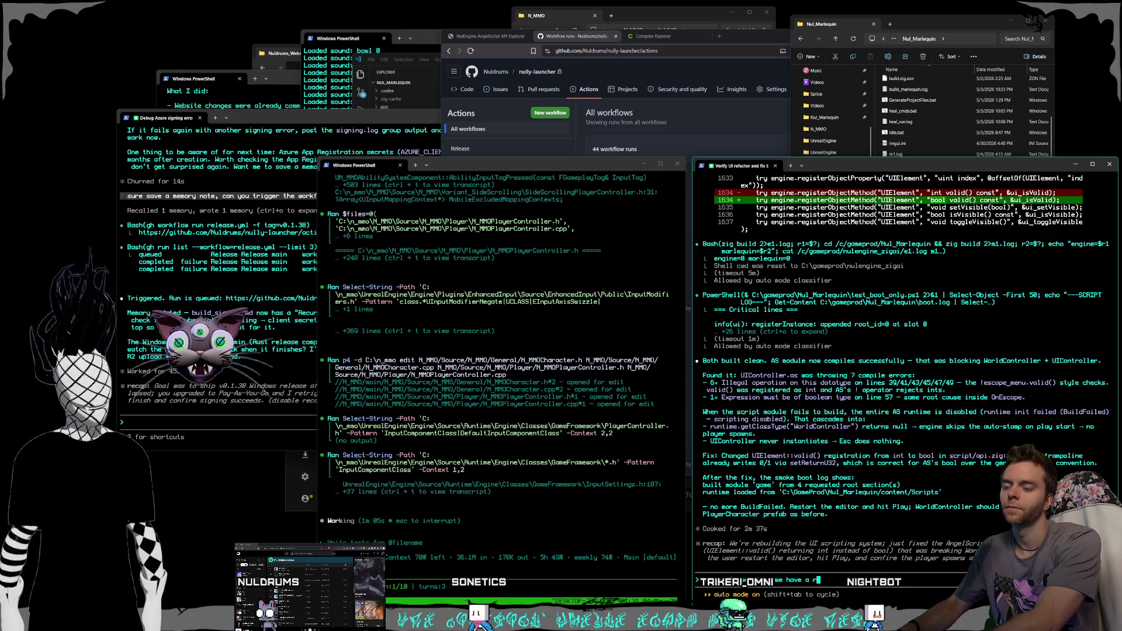
text(r now, can you i)
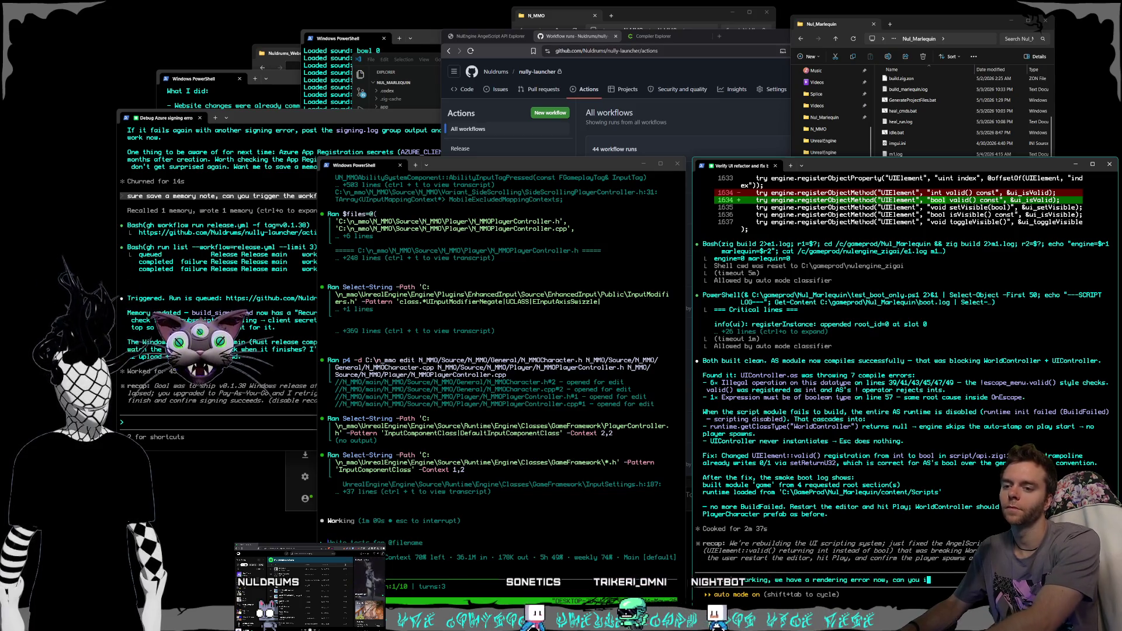
text(nvestigate)
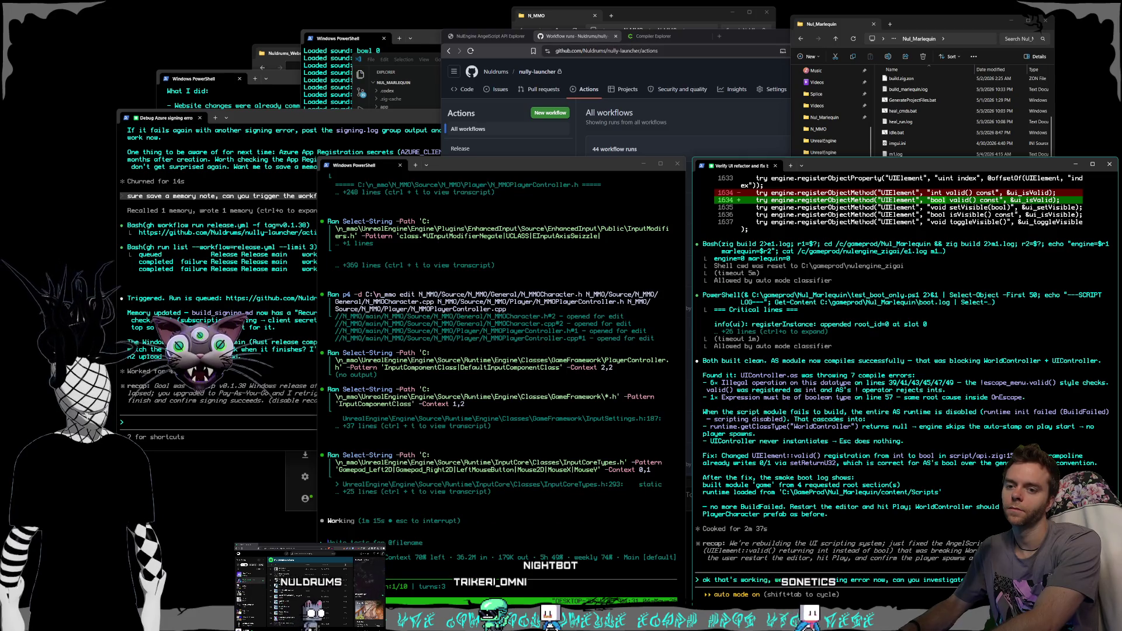
text(?)
key(shift+Return)
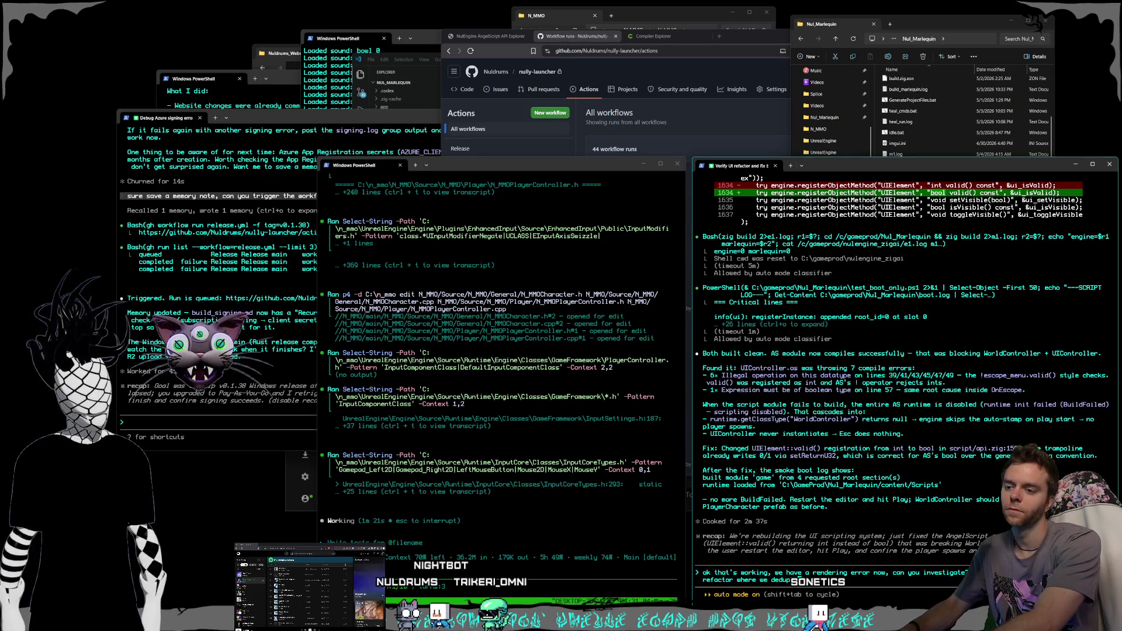
text(nctio)
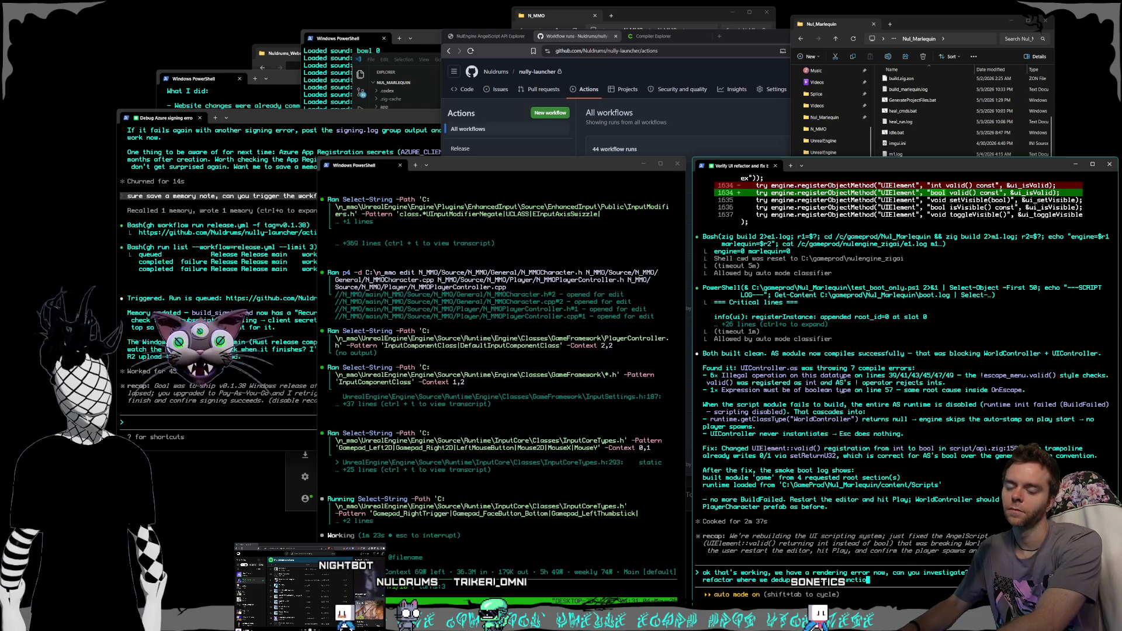
text(nali,)
key(ctrl+v)
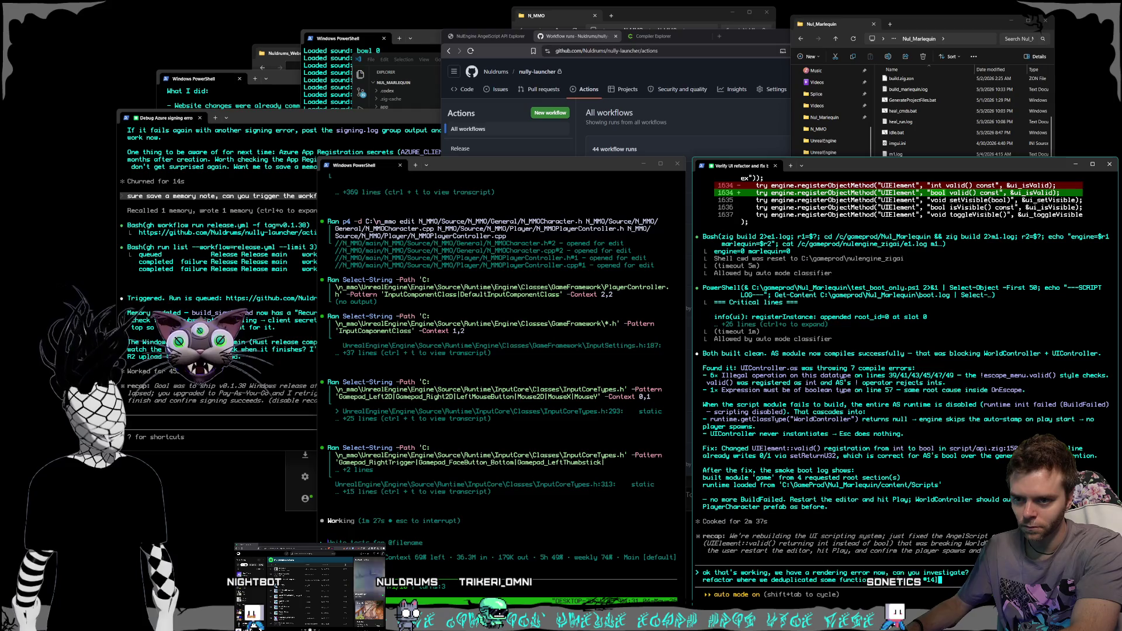
key(Return)
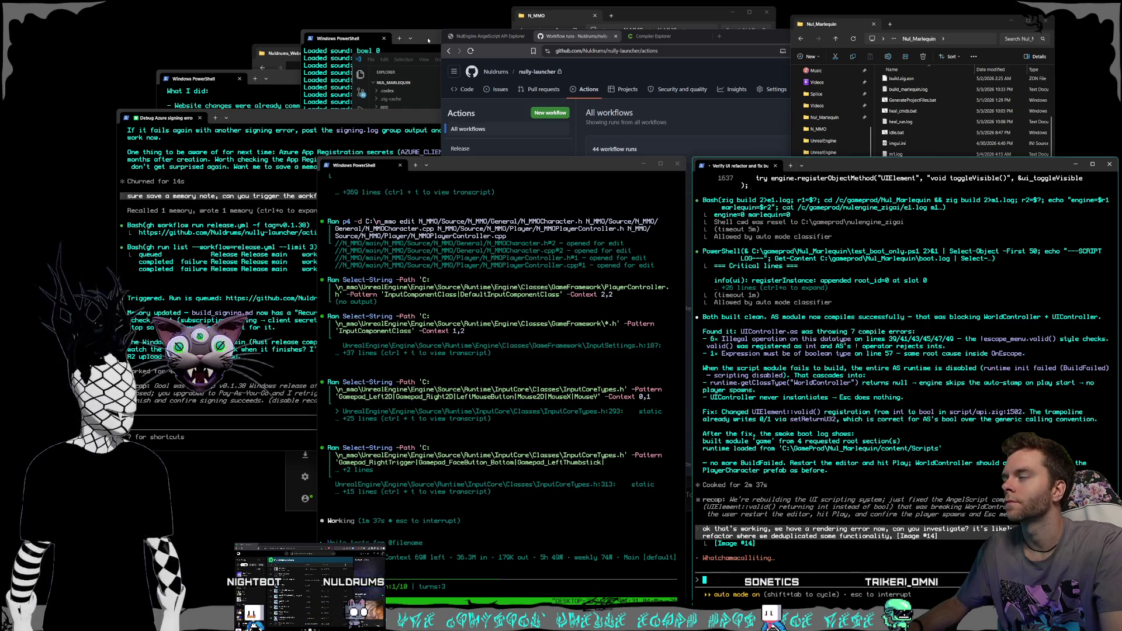
drag(261, 74, 292, 73)
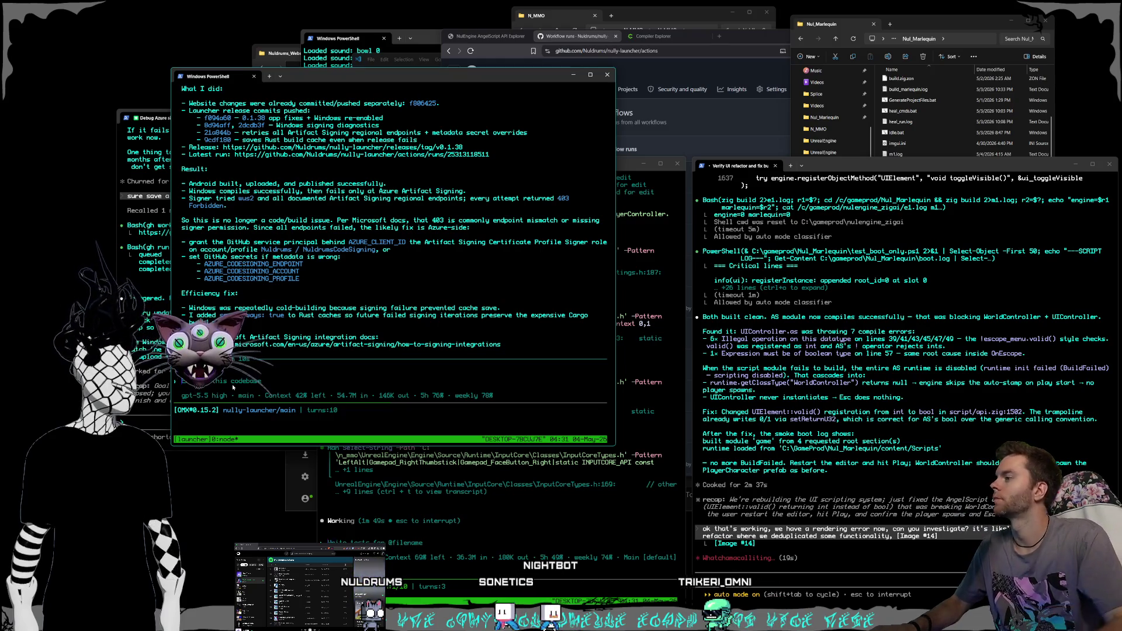
- Screenshot the Compiler Explorer source code and assembly output
click(596, 37)
click(649, 36)
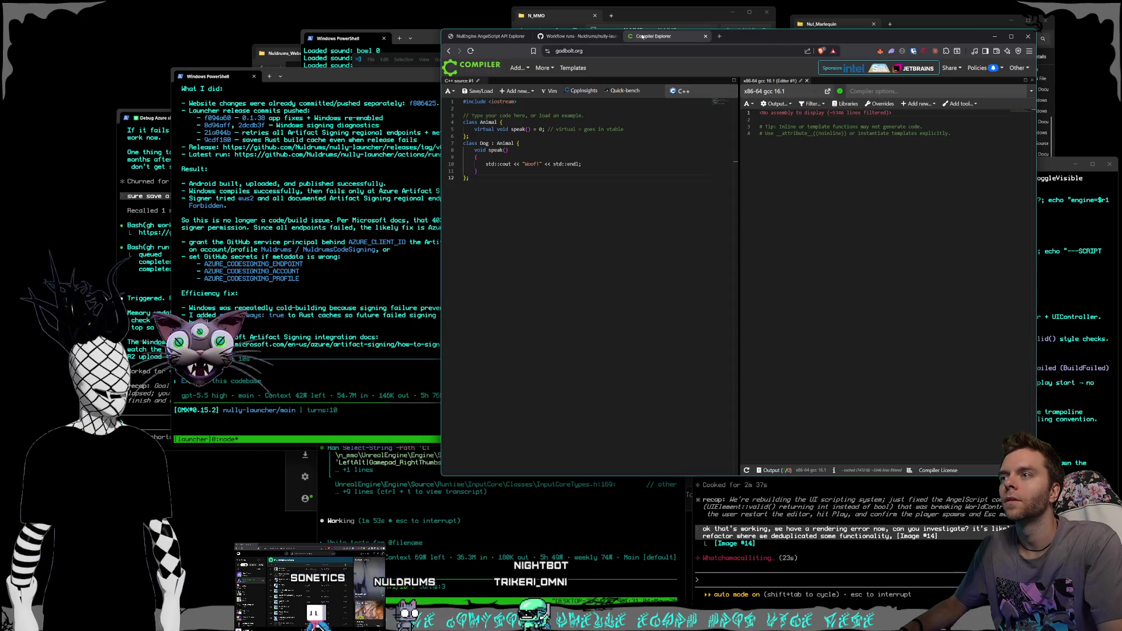
key(super+shift+s)
drag(443, 57, 997, 232)
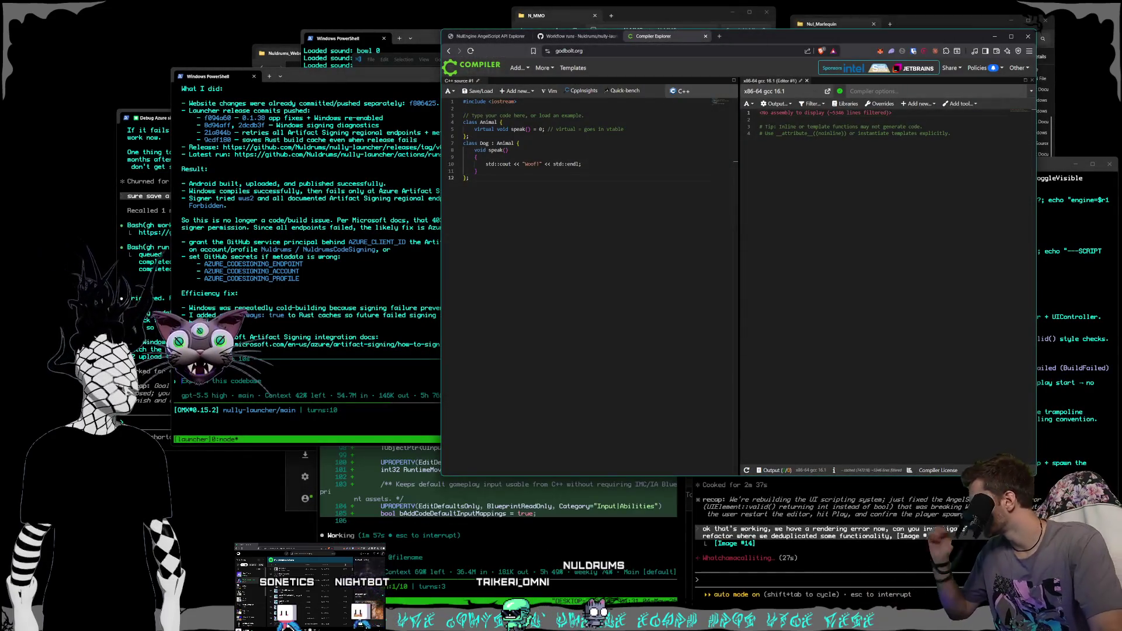
- Read Claude's reply about filtered assembly and the Animal/Dog vtable example needing a main
key(alt+Tab)
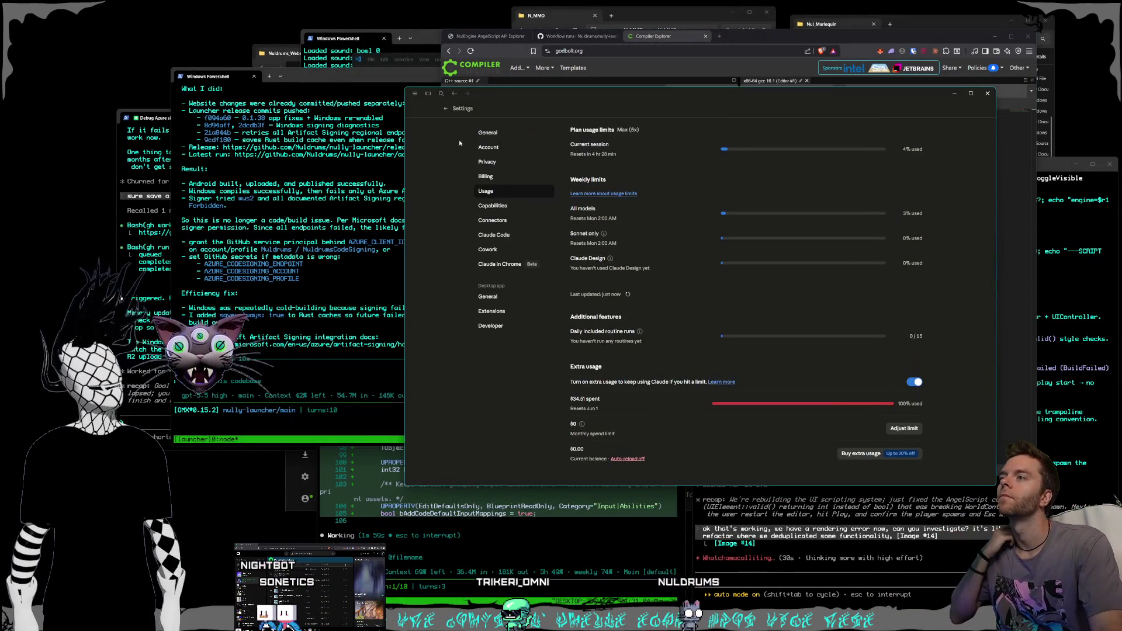
click(445, 110)
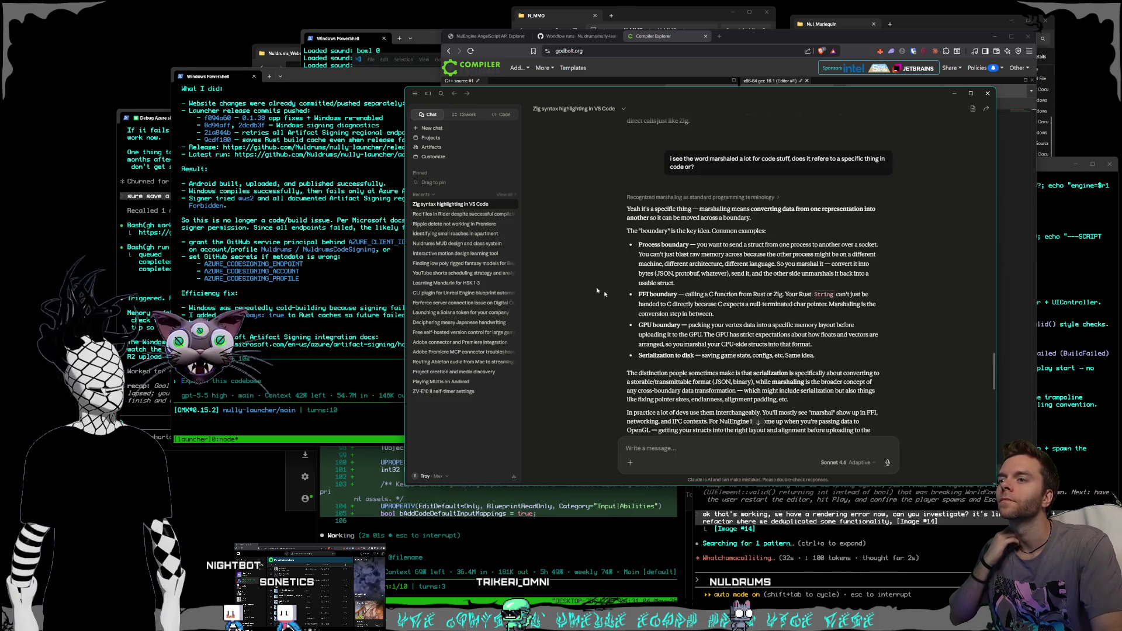
scroll(764, 373, down, 3)
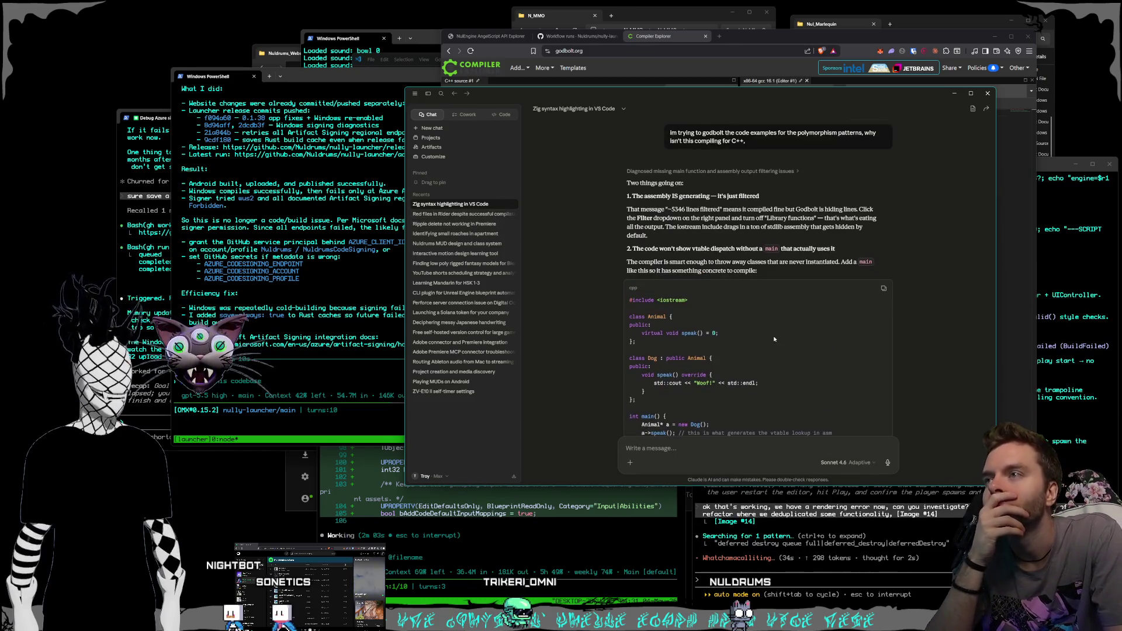
scroll(774, 339, down, 3)
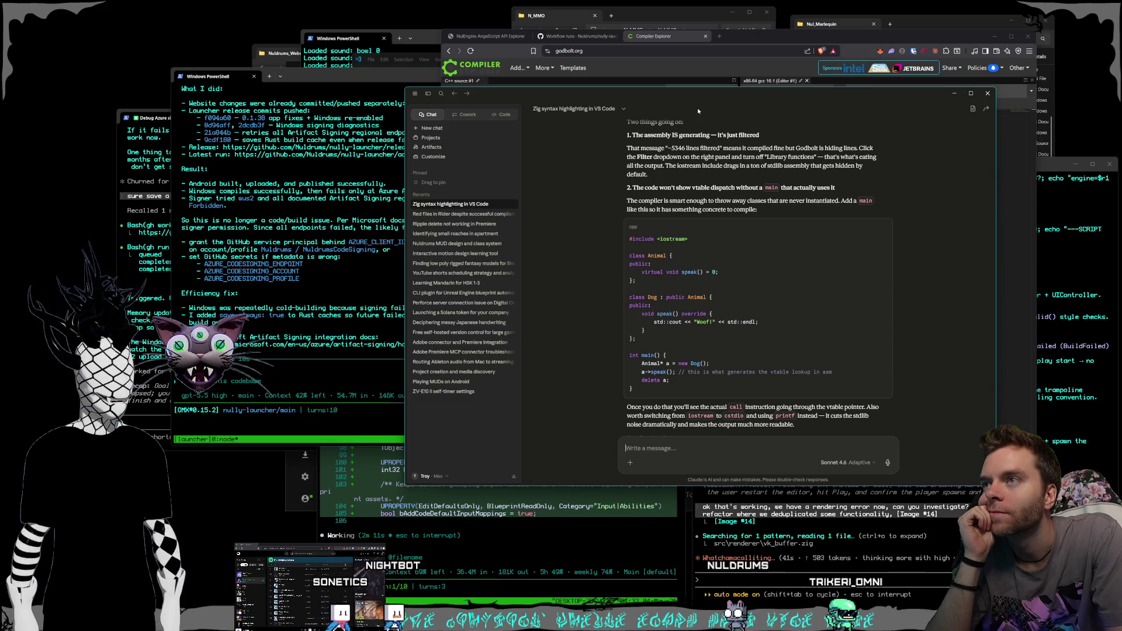
- Turn off the Library functions filter in Compiler Explorer's assembly output
drag(648, 95, 349, 162)
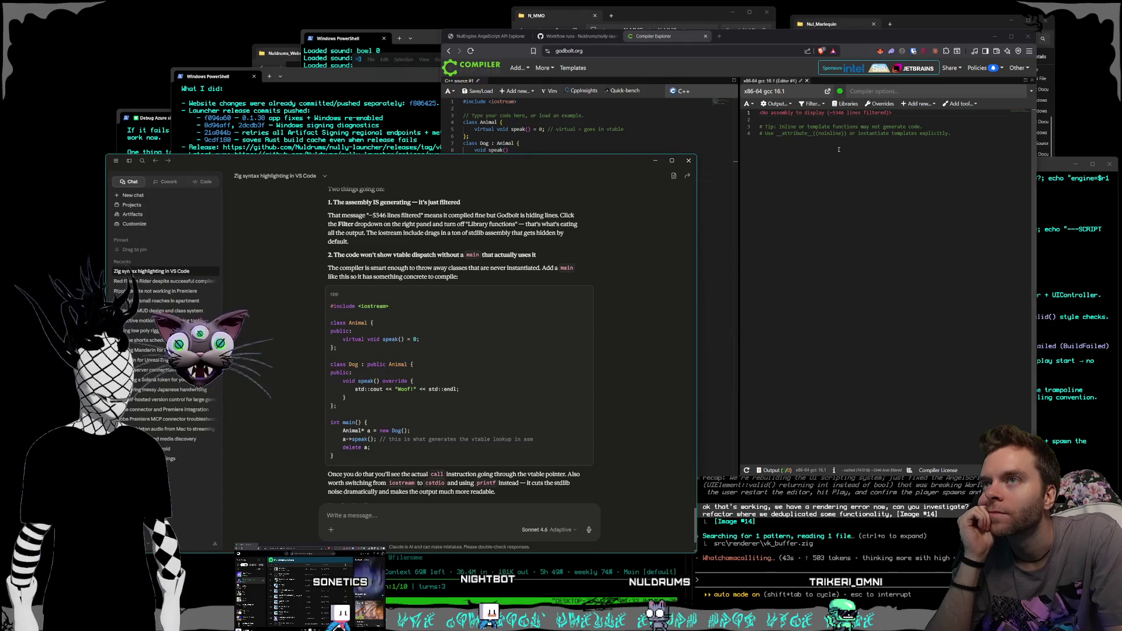
click(896, 160)
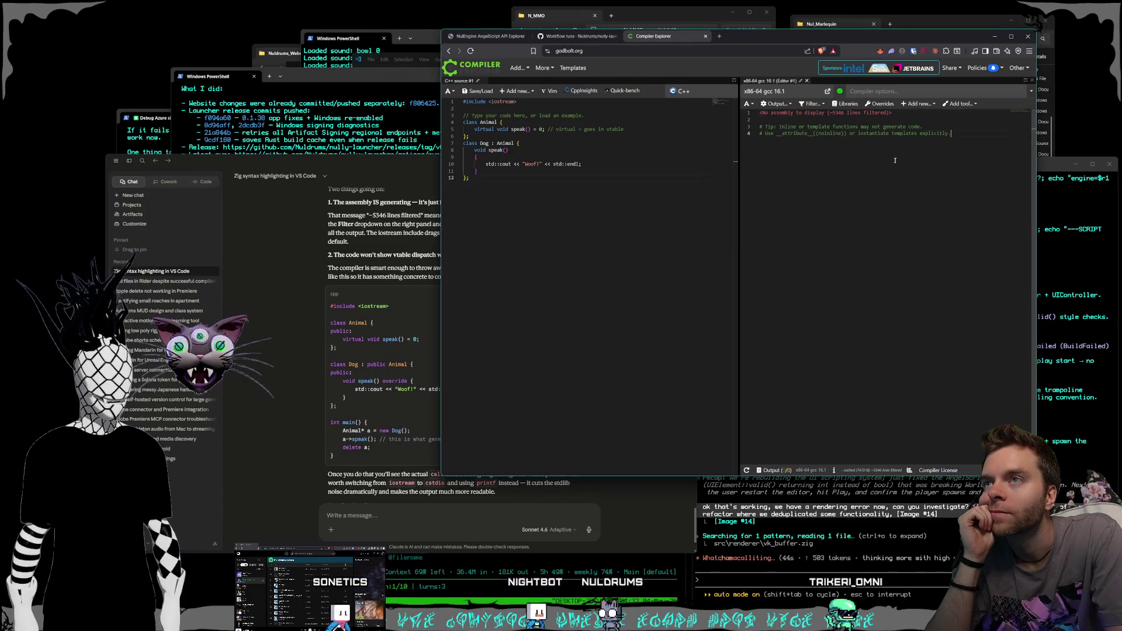
click(811, 103)
click(804, 129)
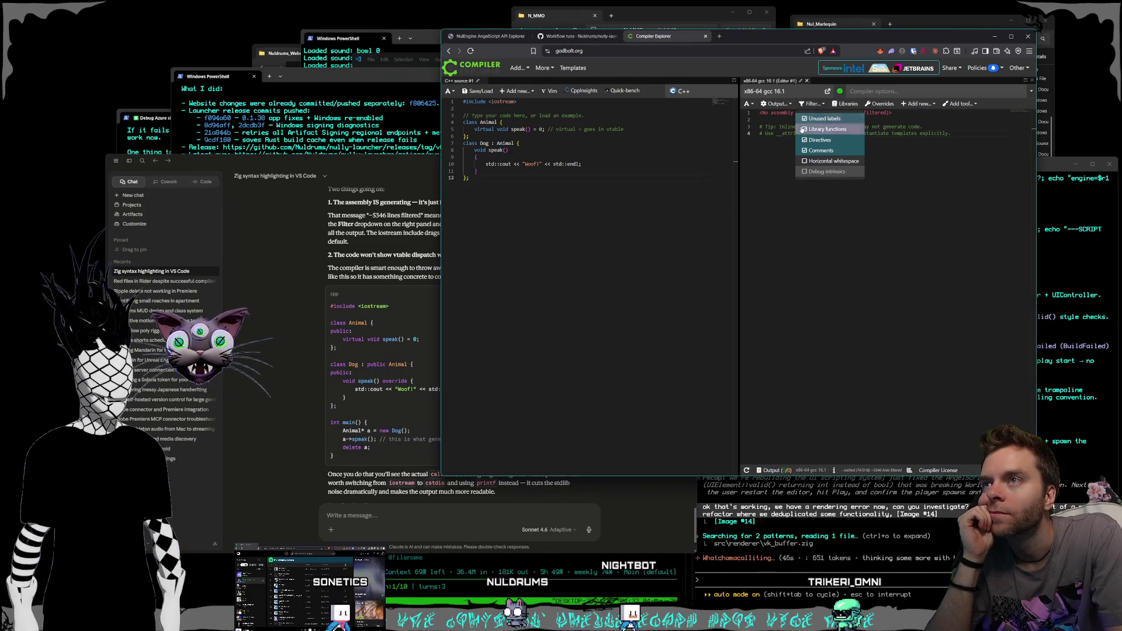
click(768, 159)
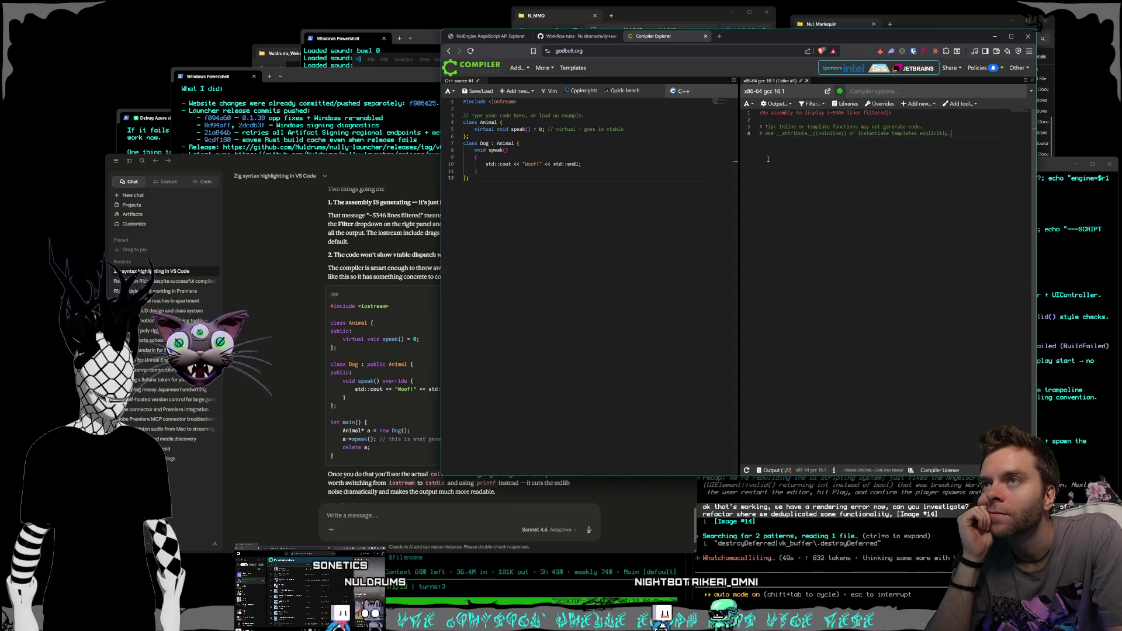
click(812, 103)
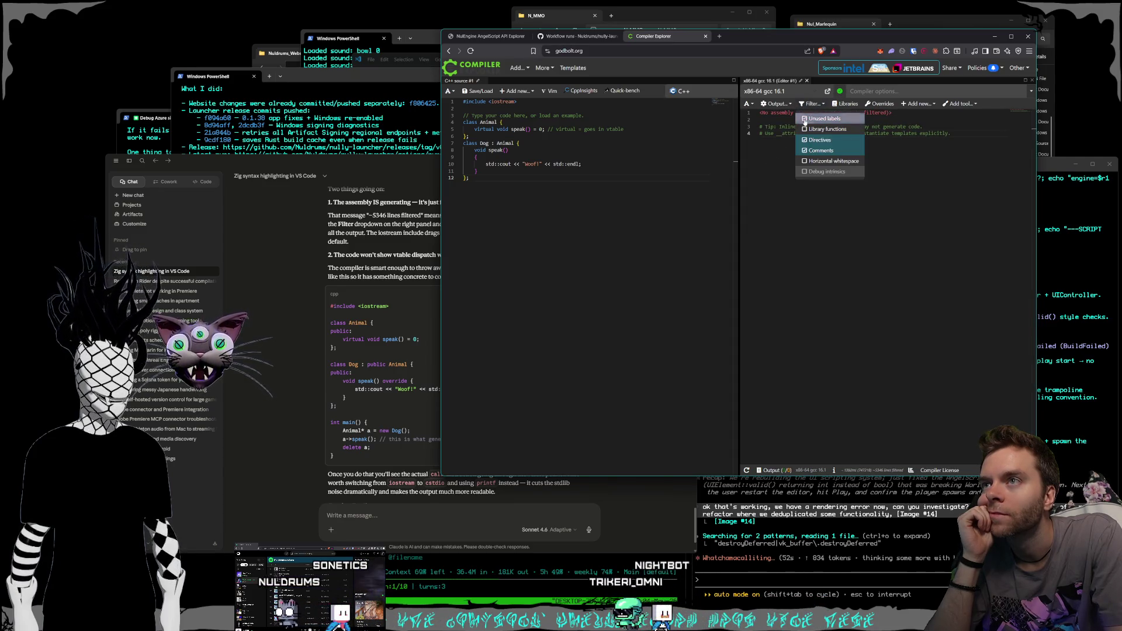
click(789, 159)
- Select the Animal/Dog C++ example code in Claude's reply
drag(389, 166, 385, 159)
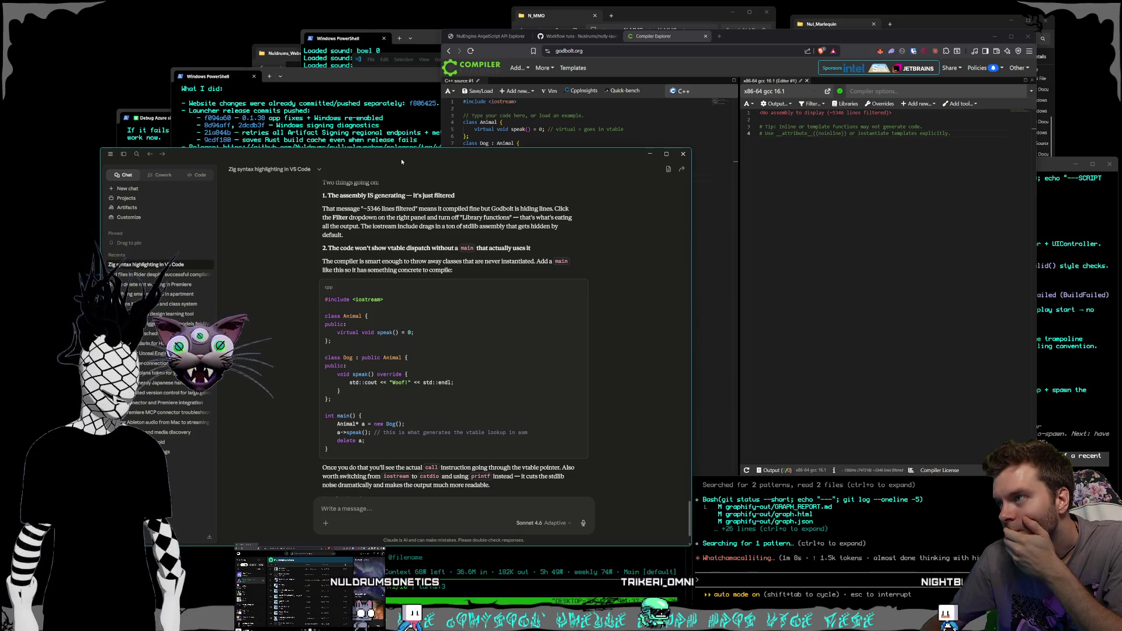
scroll(339, 391, down, 2)
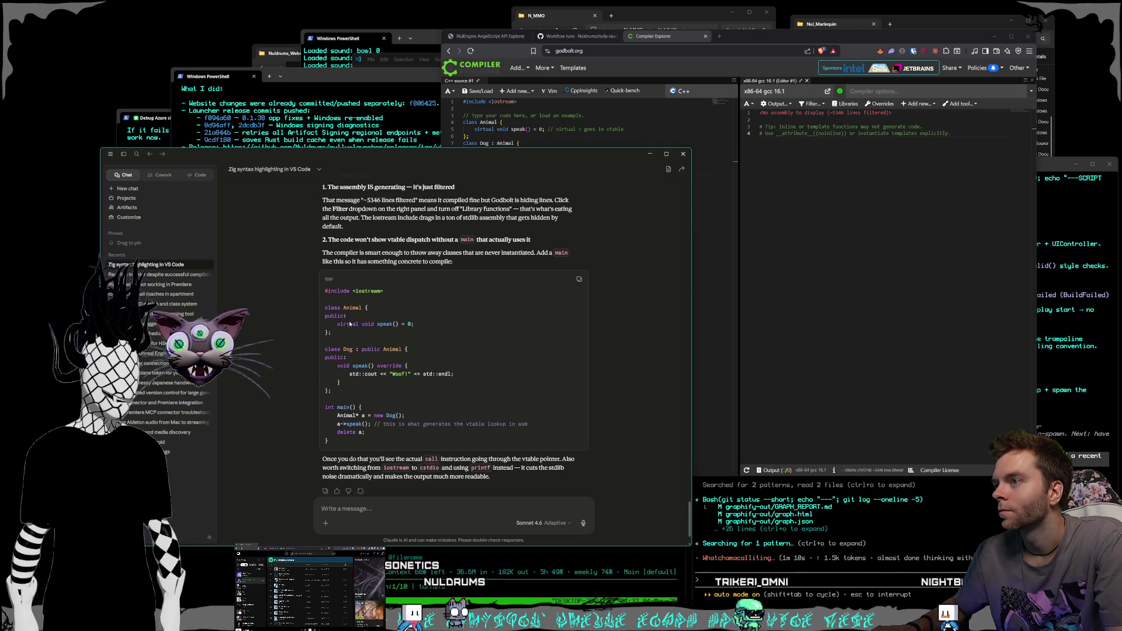
drag(338, 391, 307, 237)
key(ctrl+c)
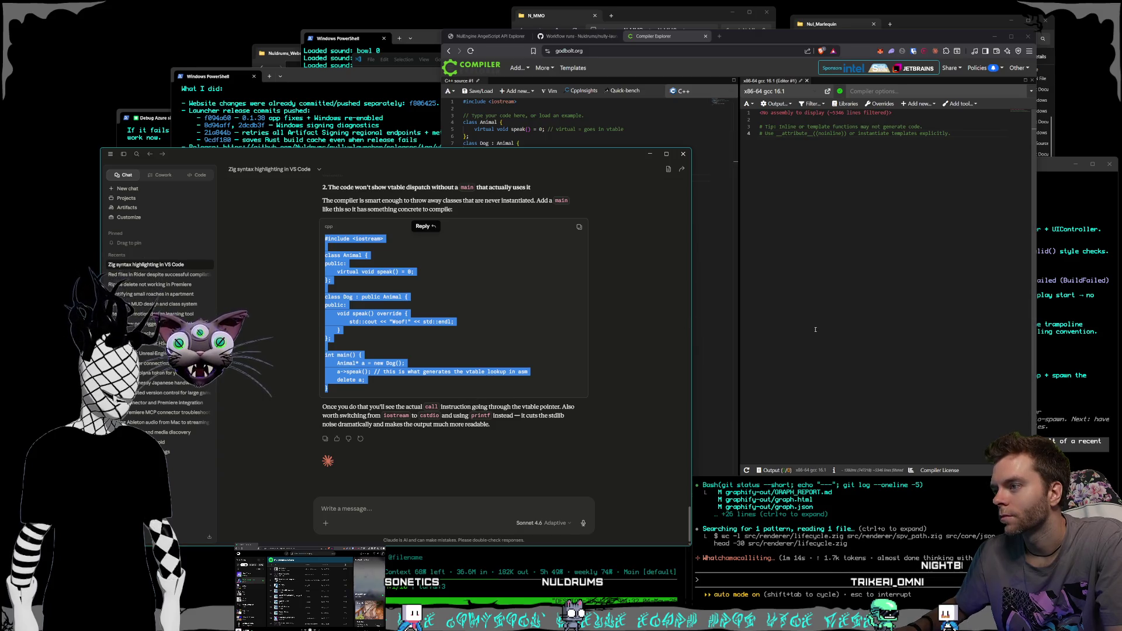
- Replace the Compiler Explorer source with the Animal/Dog example and toggle the Library functions filter
click(700, 295)
key(ctrl+a)
key(ctrl+v)
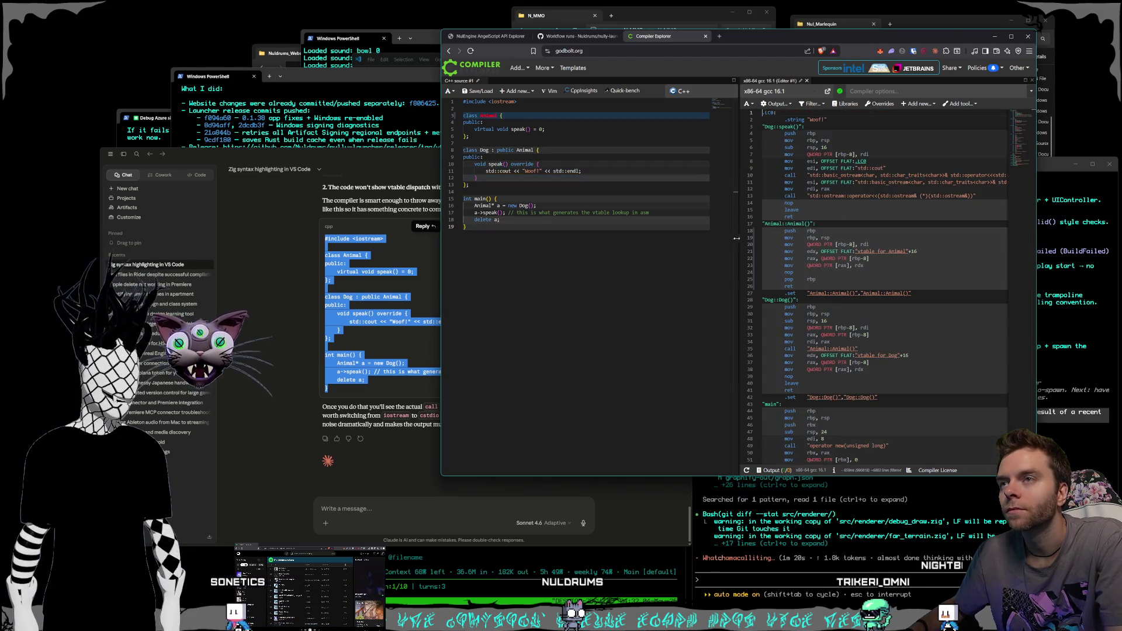
click(811, 103)
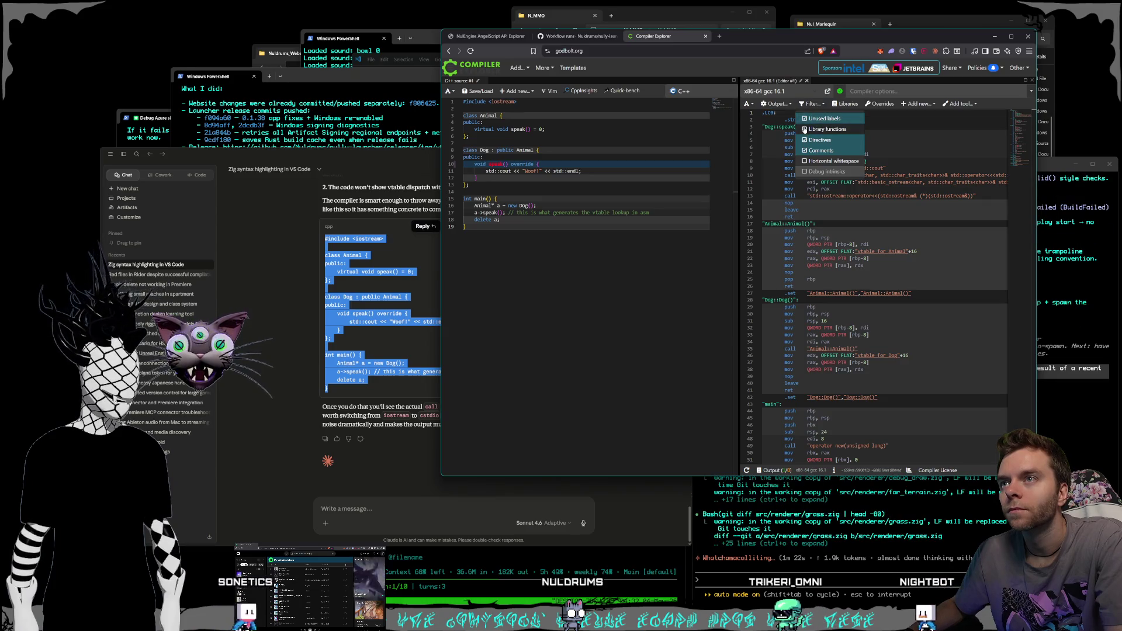
click(805, 129)
click(818, 105)
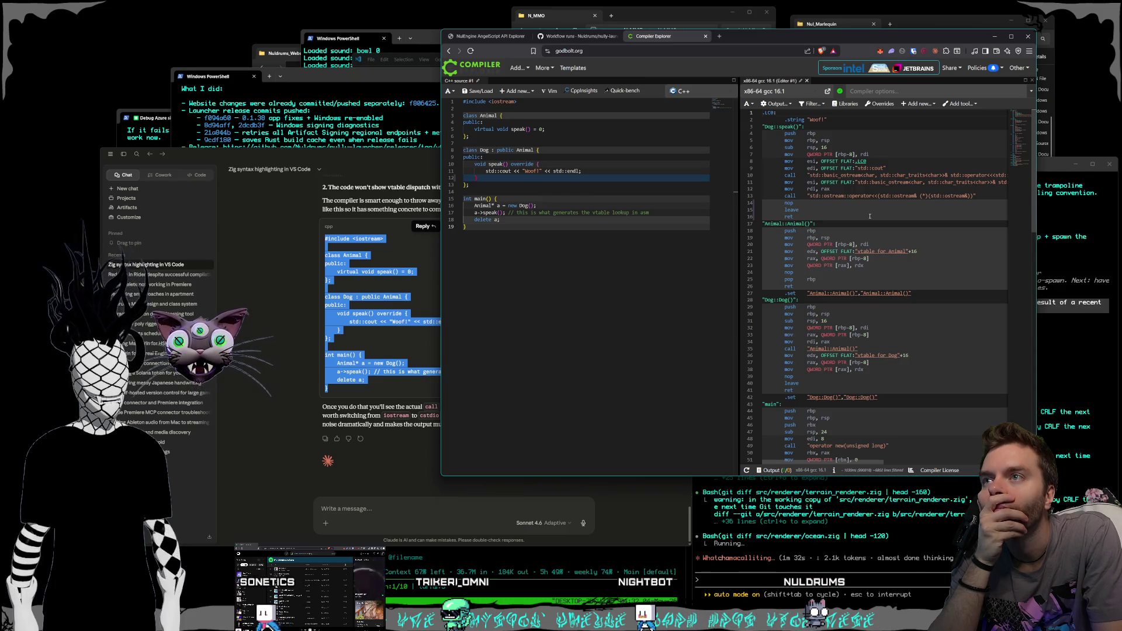
- Browse the assembly and check the Output, Add tool and Filter menus without changing them
scroll(870, 216, down, 7)
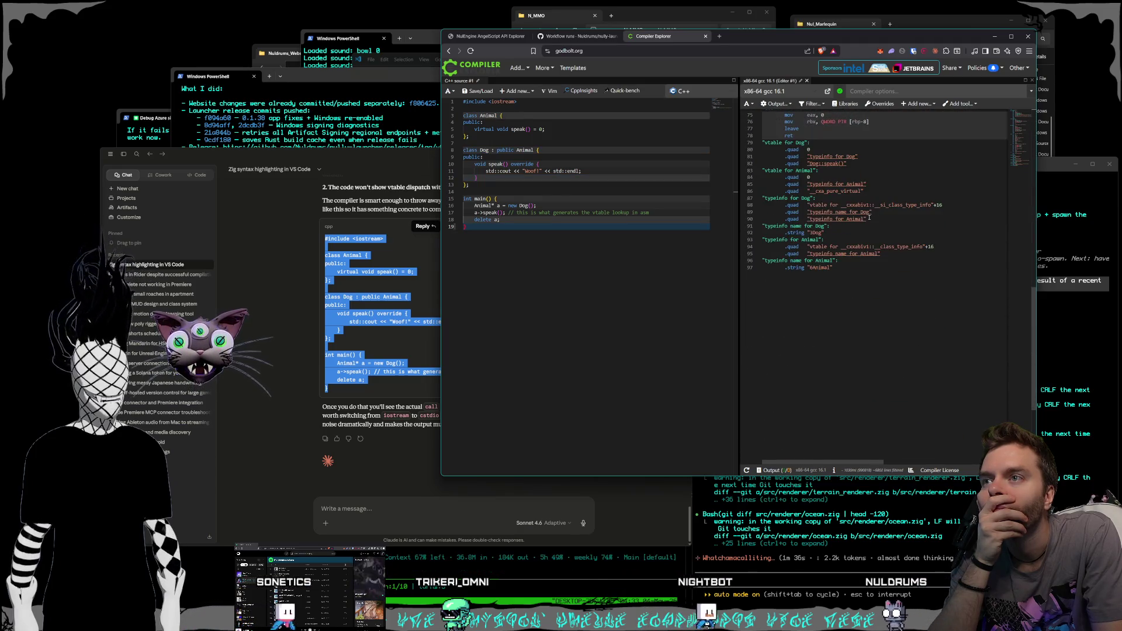
scroll(869, 217, up, 3)
scroll(868, 219, down, 2)
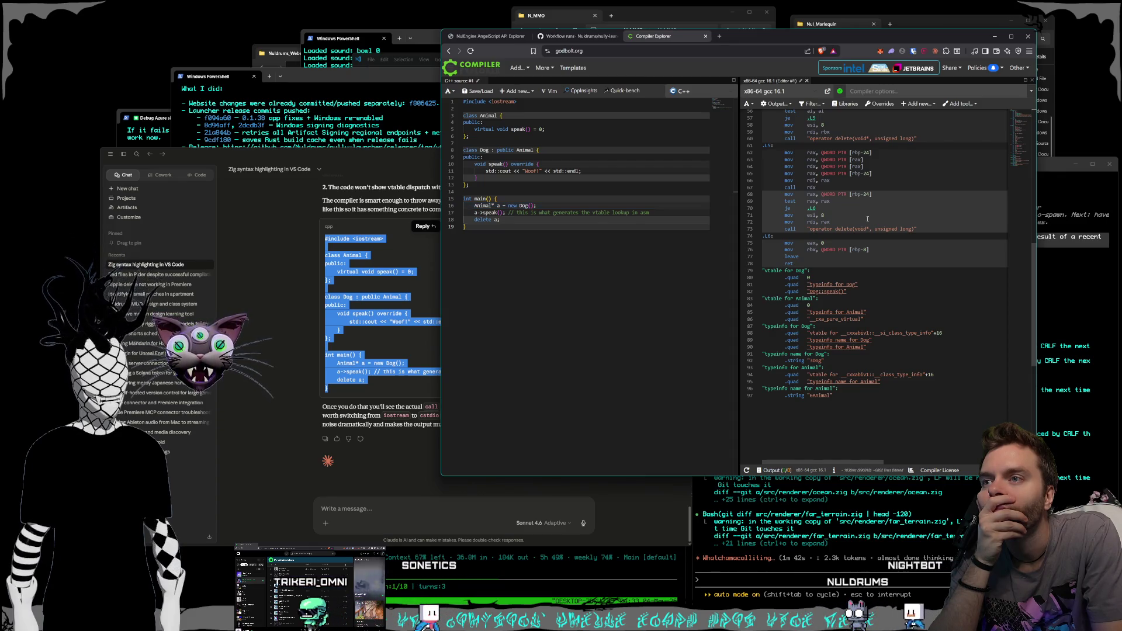
scroll(847, 220, up, 1)
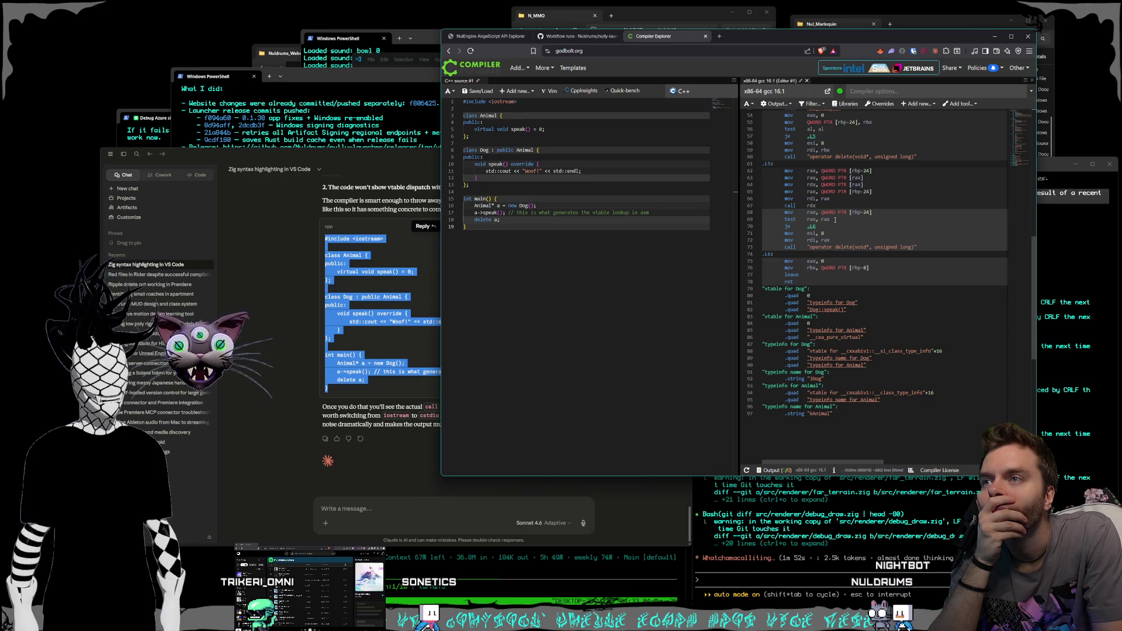
scroll(834, 220, up, 17)
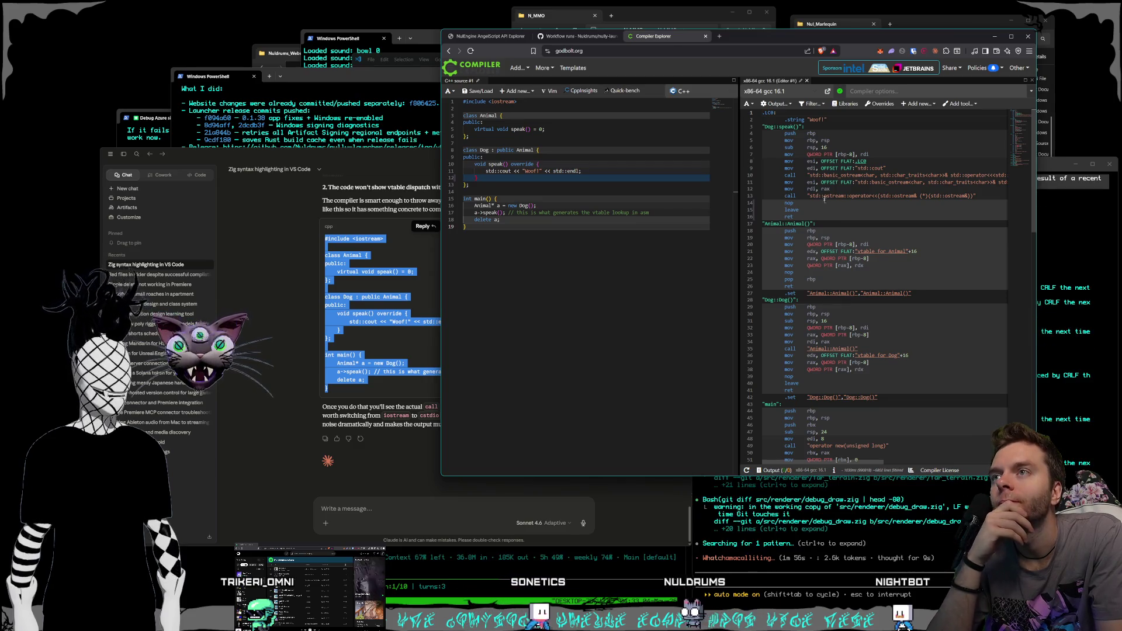
click(780, 104)
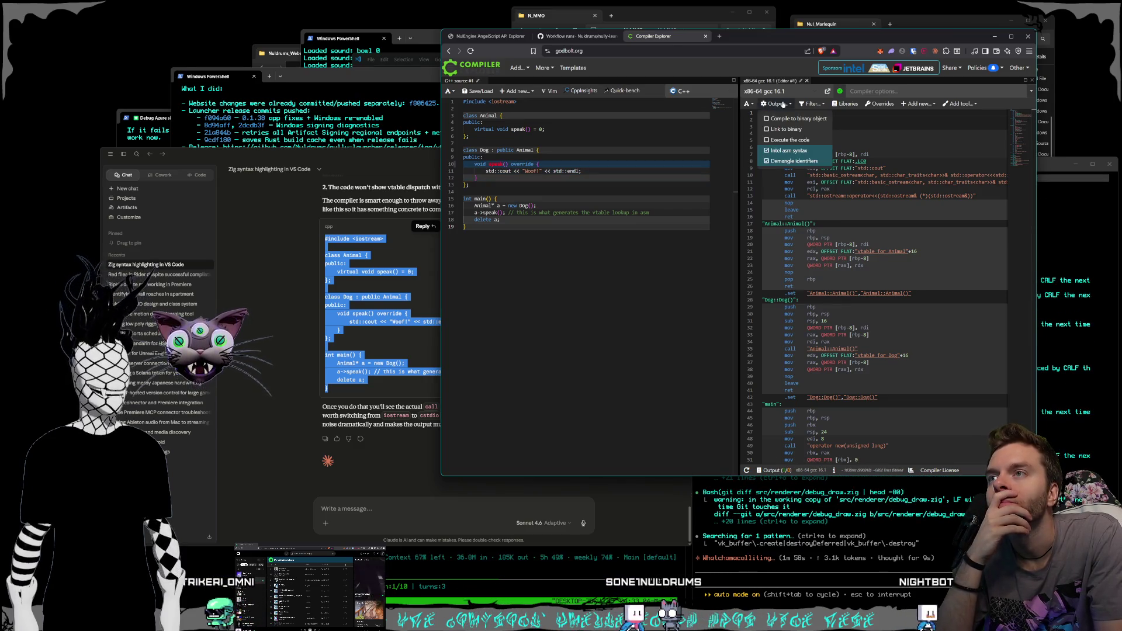
click(782, 104)
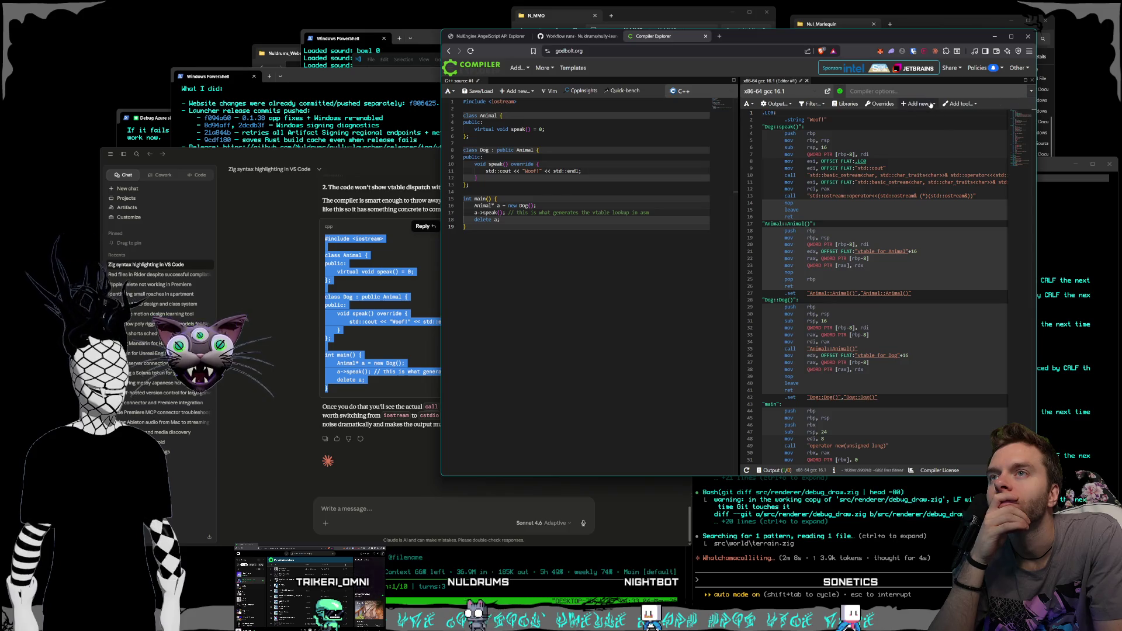
click(969, 103)
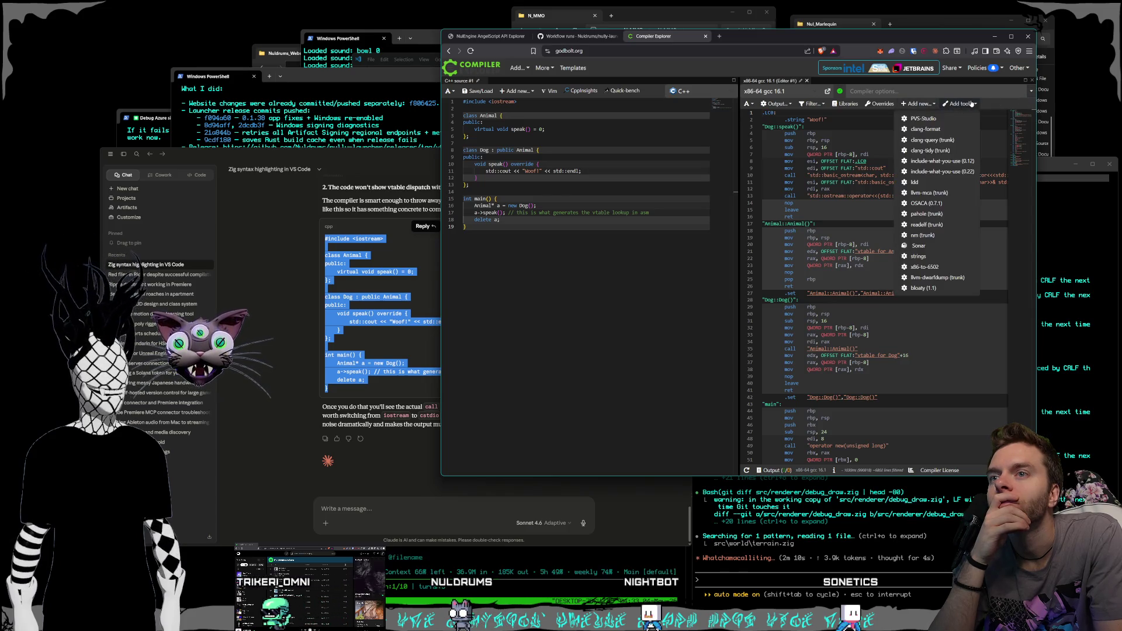
click(971, 104)
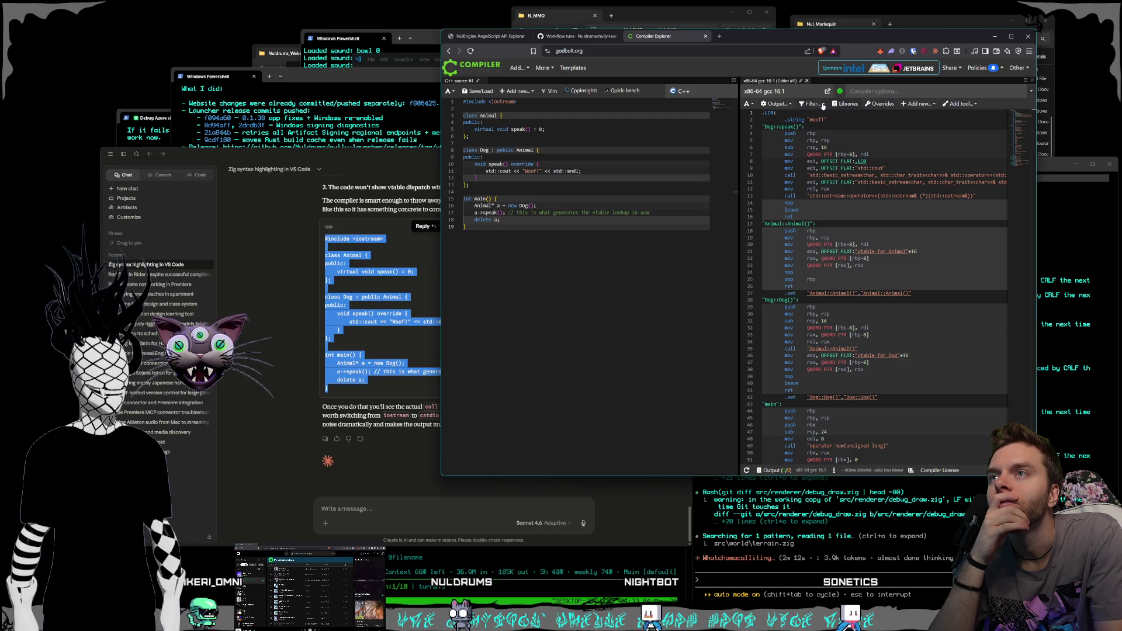
click(823, 105)
click(823, 105)
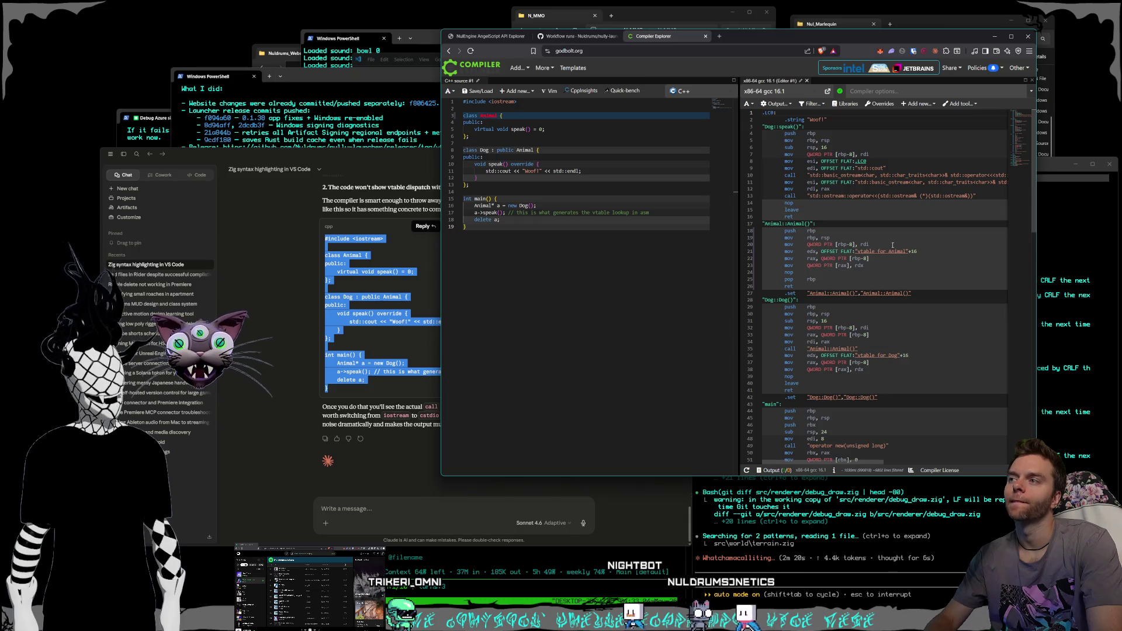
- Scroll through the assembly for Dog::speak(), the Dog and Animal vtables, and typeinfo
scroll(893, 244, down, 1)
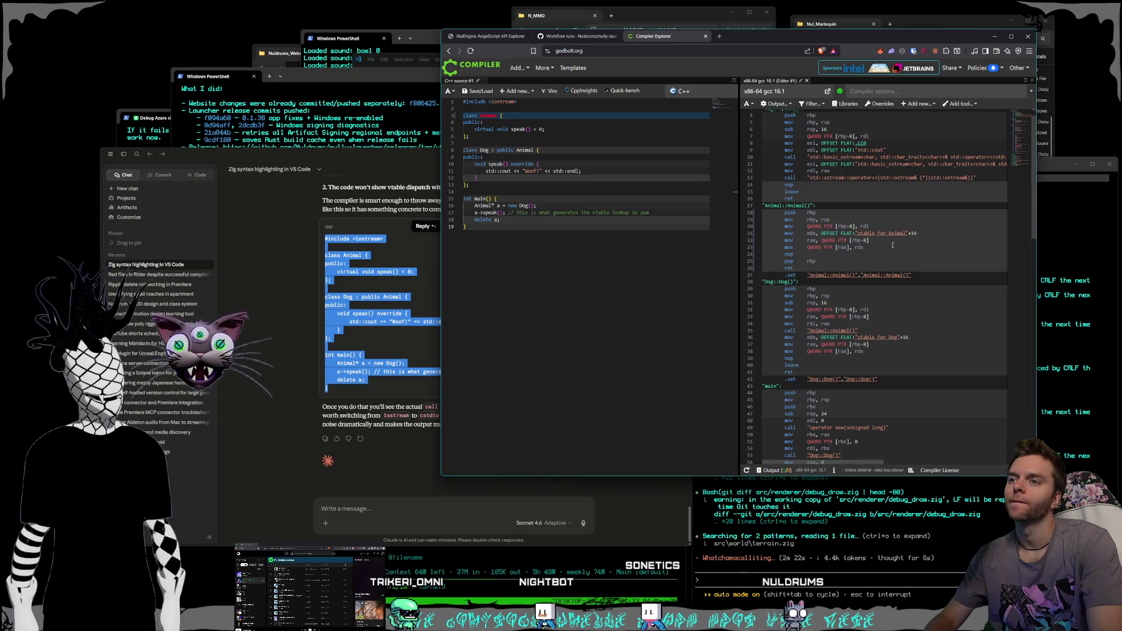
scroll(900, 248, down, 2)
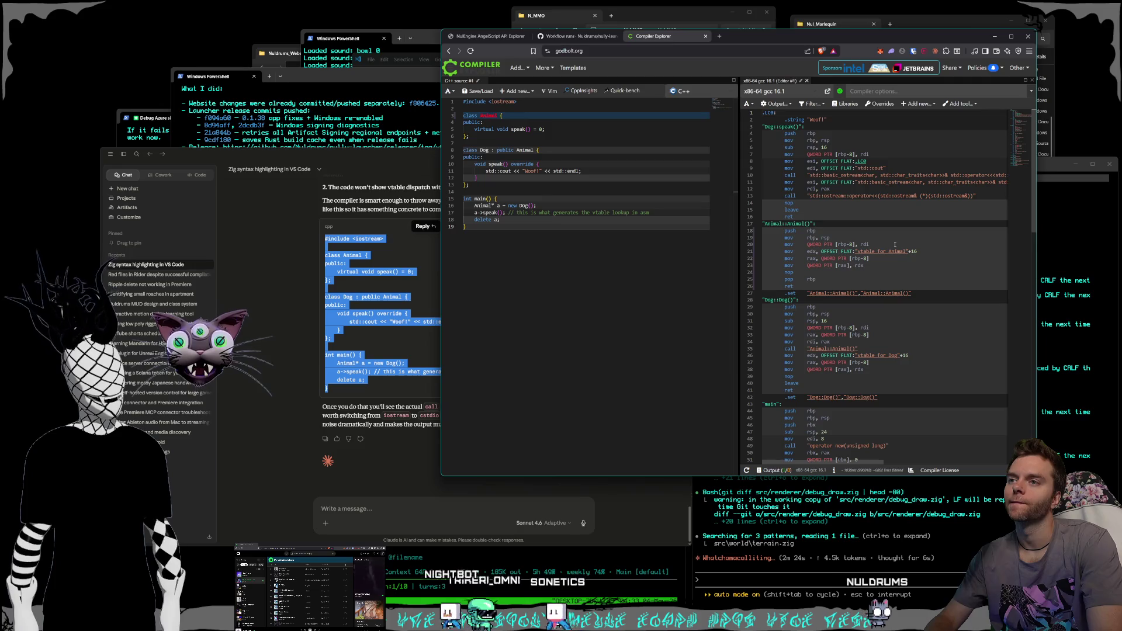
scroll(908, 252, down, 3)
scroll(906, 245, down, 10)
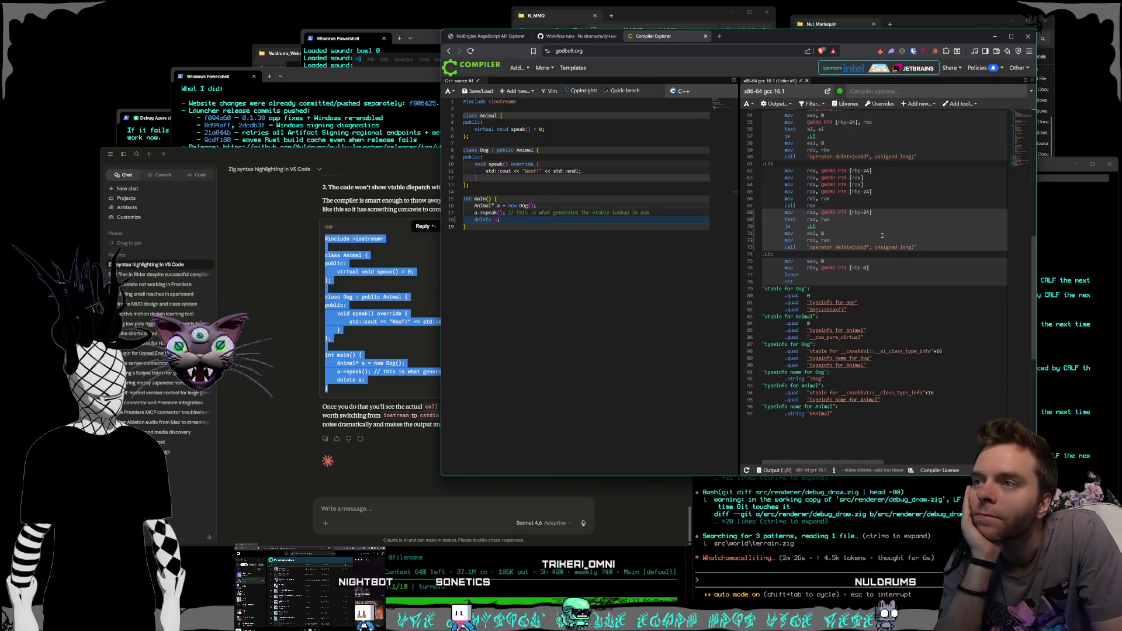
scroll(901, 225, up, 3)
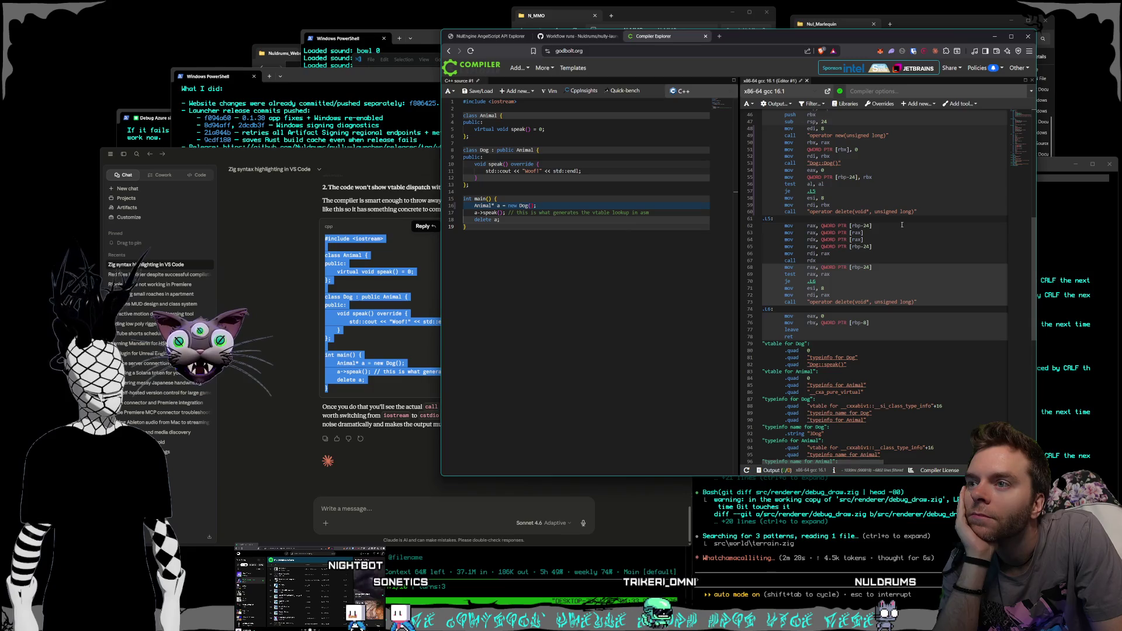
scroll(902, 224, down, 2)
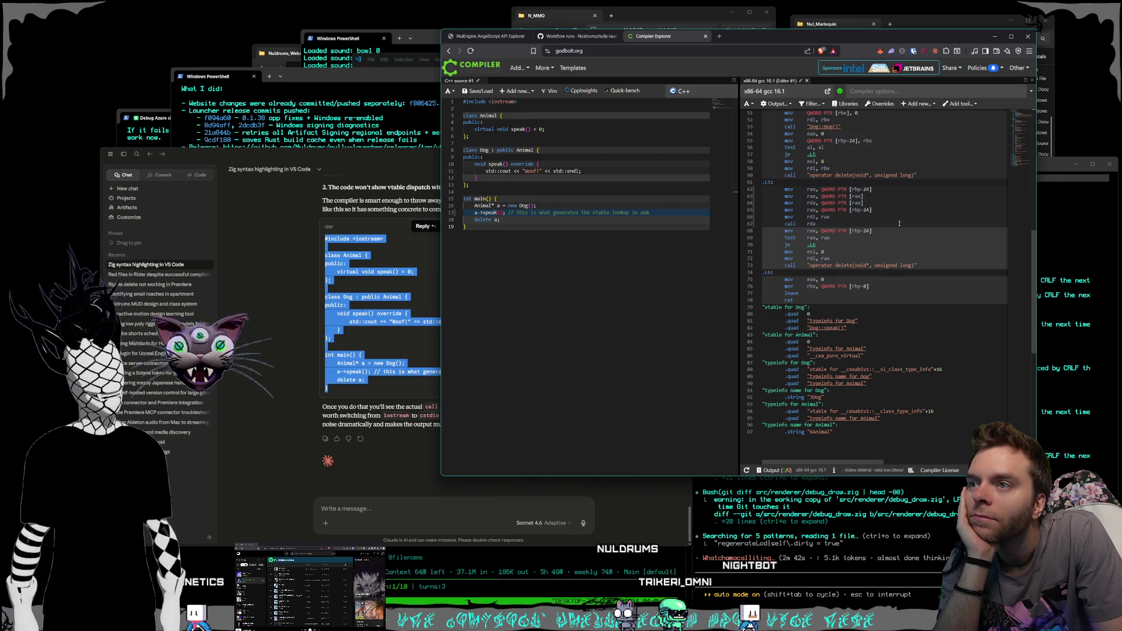
scroll(898, 224, down, 1)
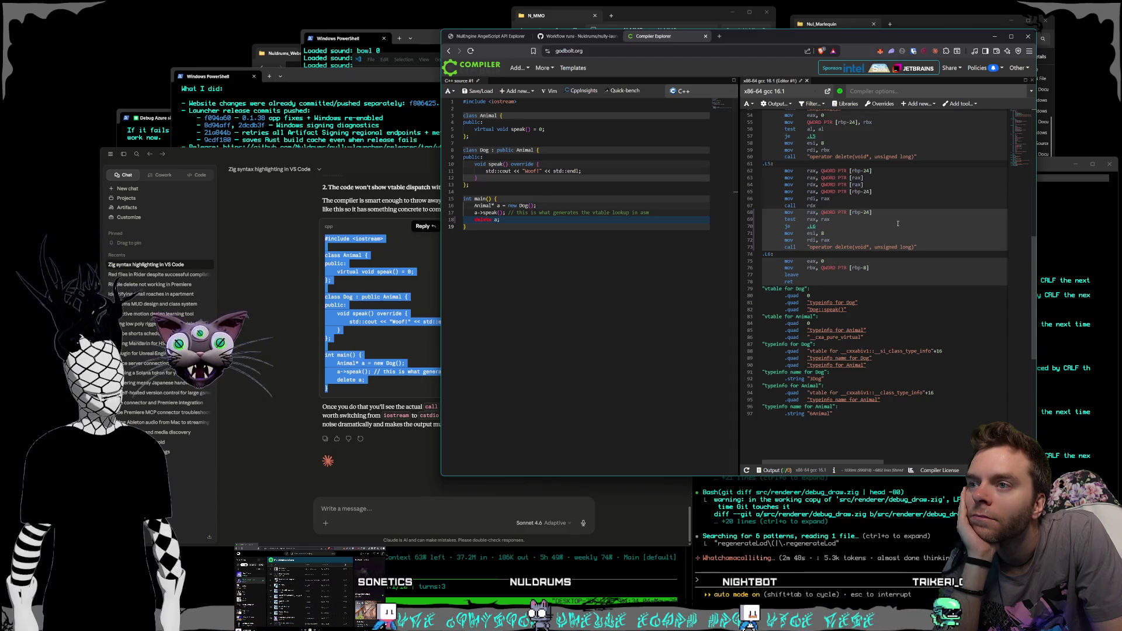
scroll(898, 224, down, 1)
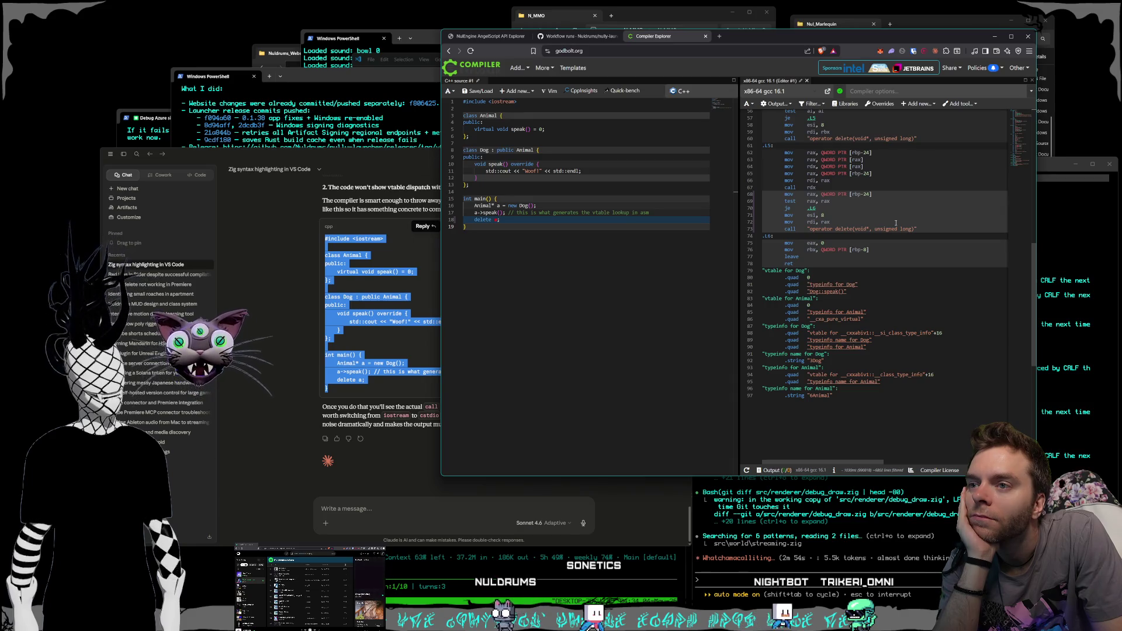
scroll(894, 222, up, 3)
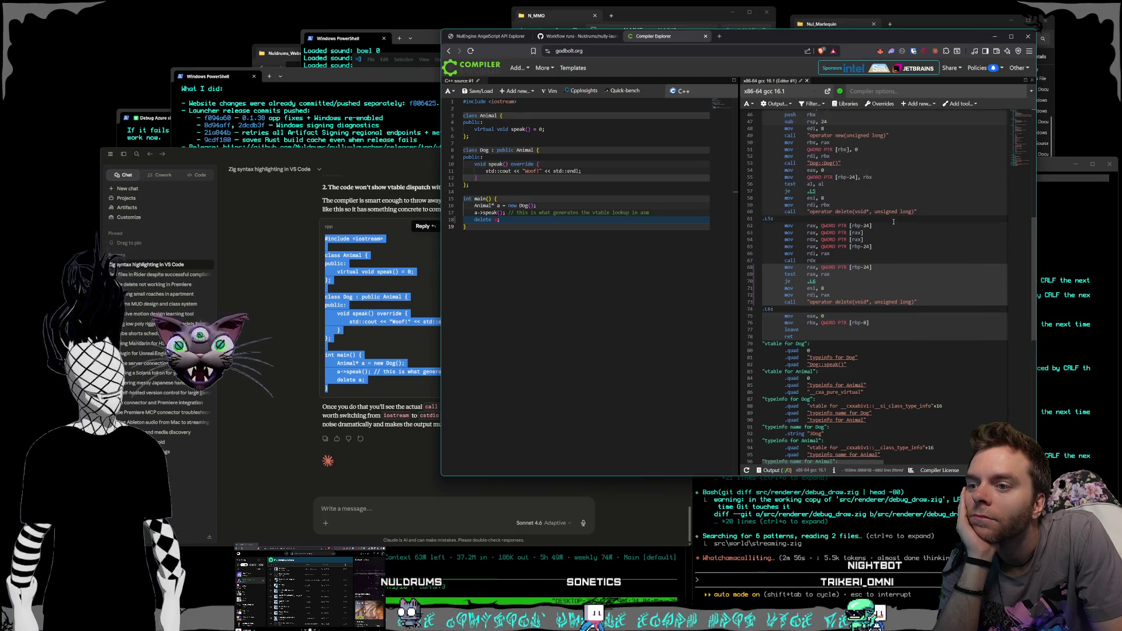
scroll(893, 222, up, 15)
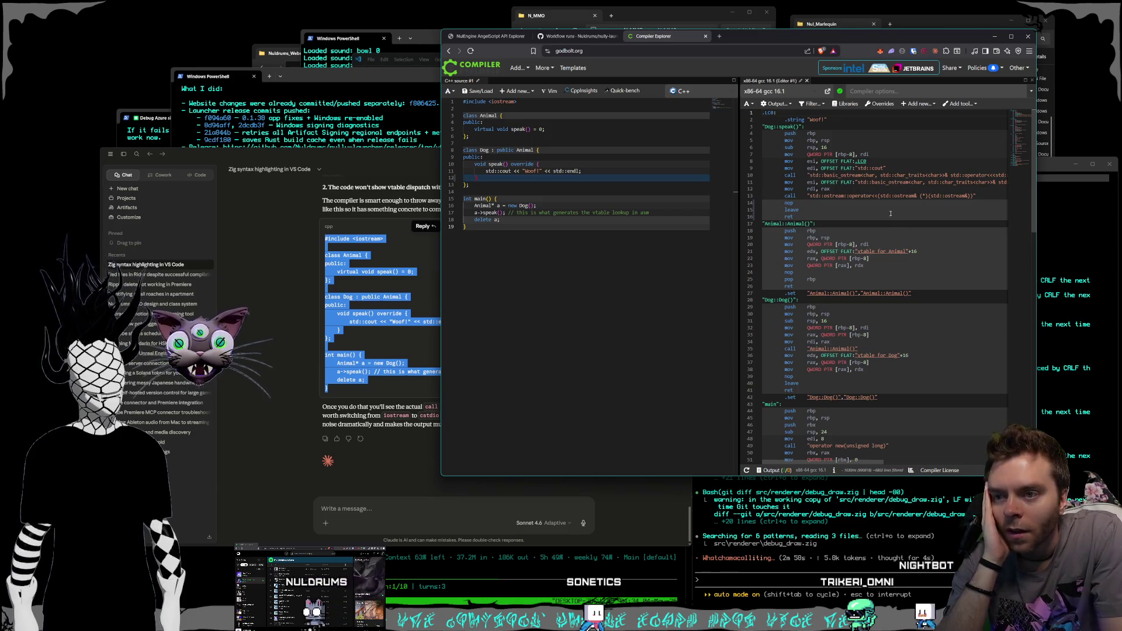
- Switch to the Codex terminal showing its finished summary of the C++ input changes
click(1063, 170)
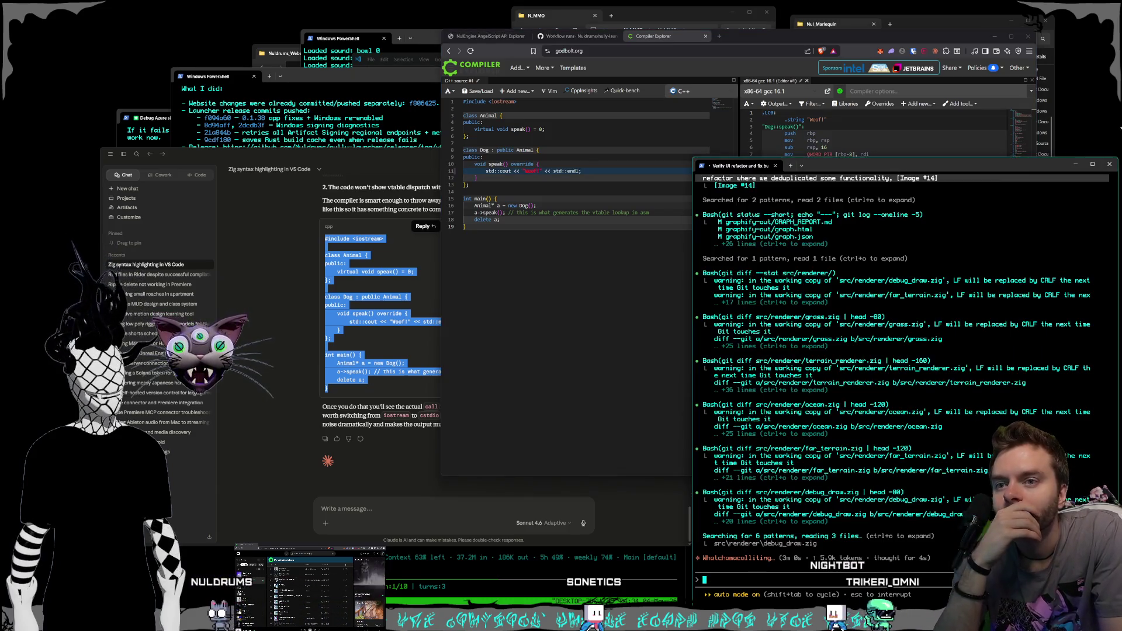
click(1068, 106)
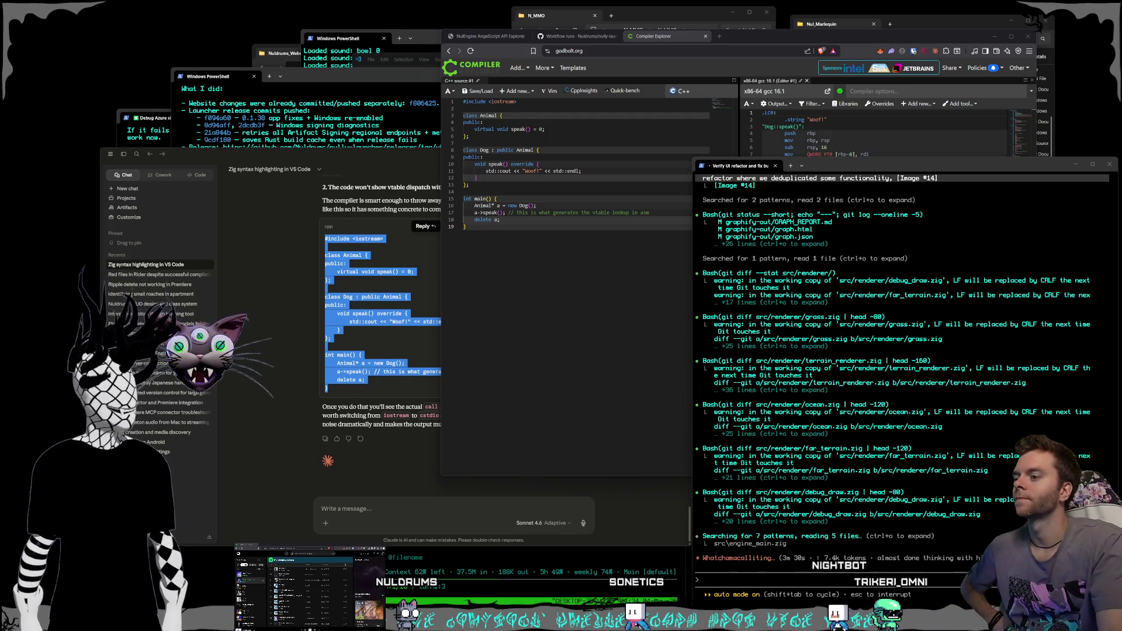
key(alt+Tab)
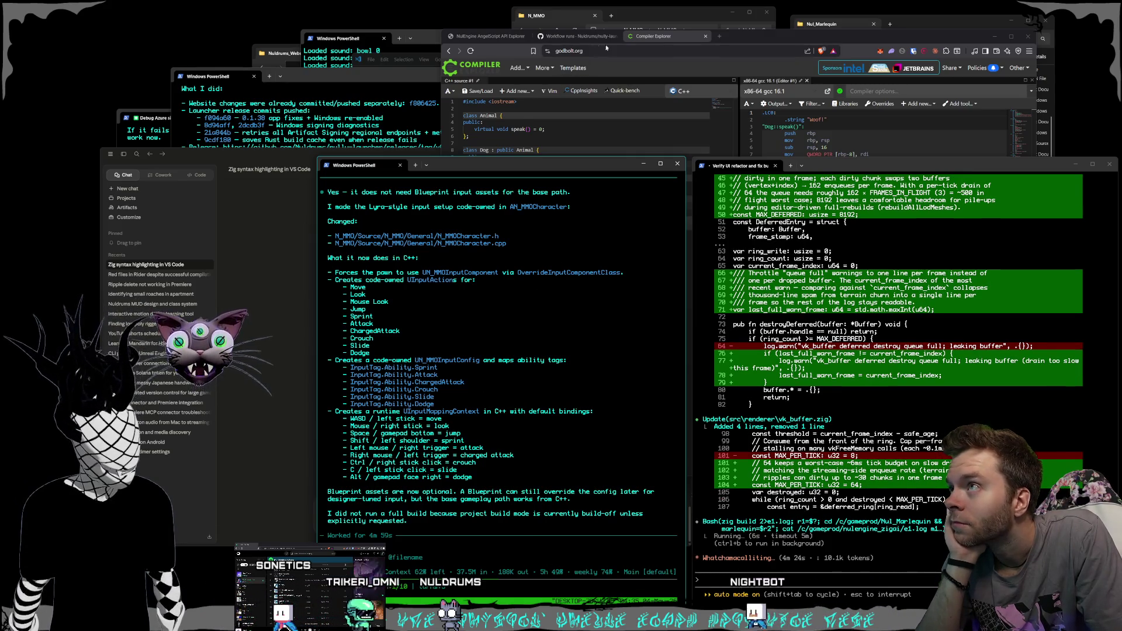
- Open the N_MMO solution in Rider and start a Debug build
click(658, 8)
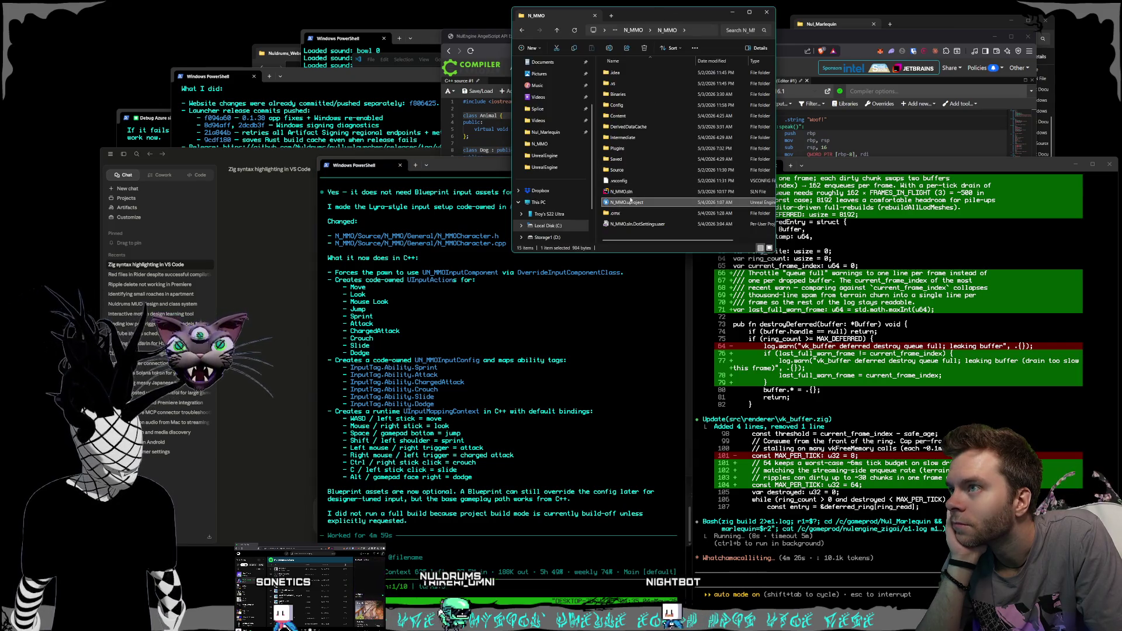
click(627, 202)
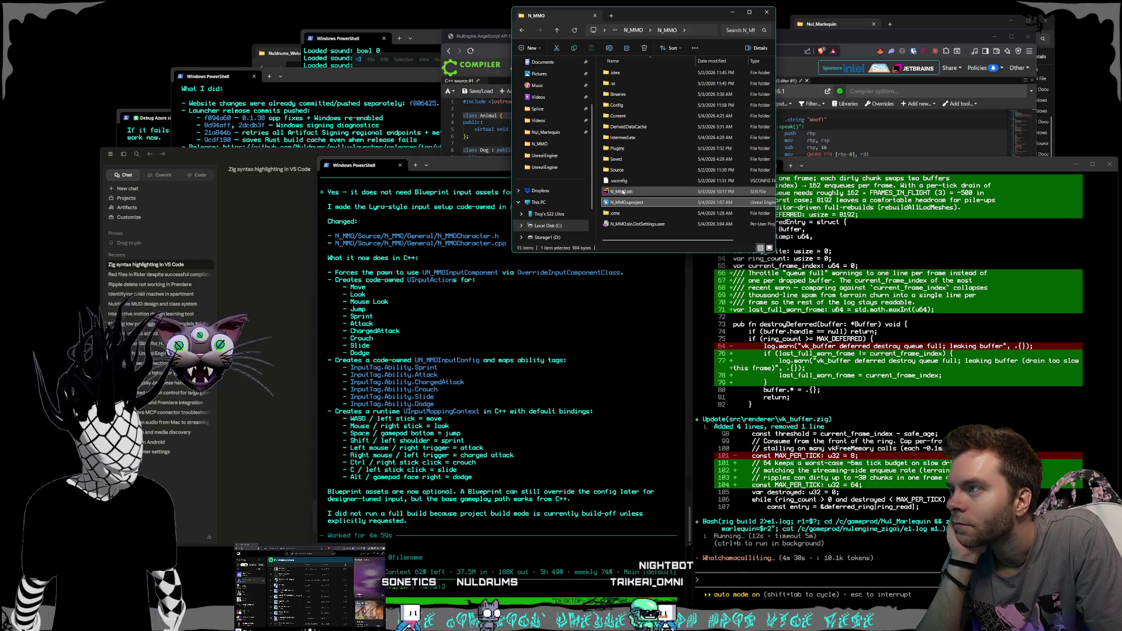
double_click(623, 191)
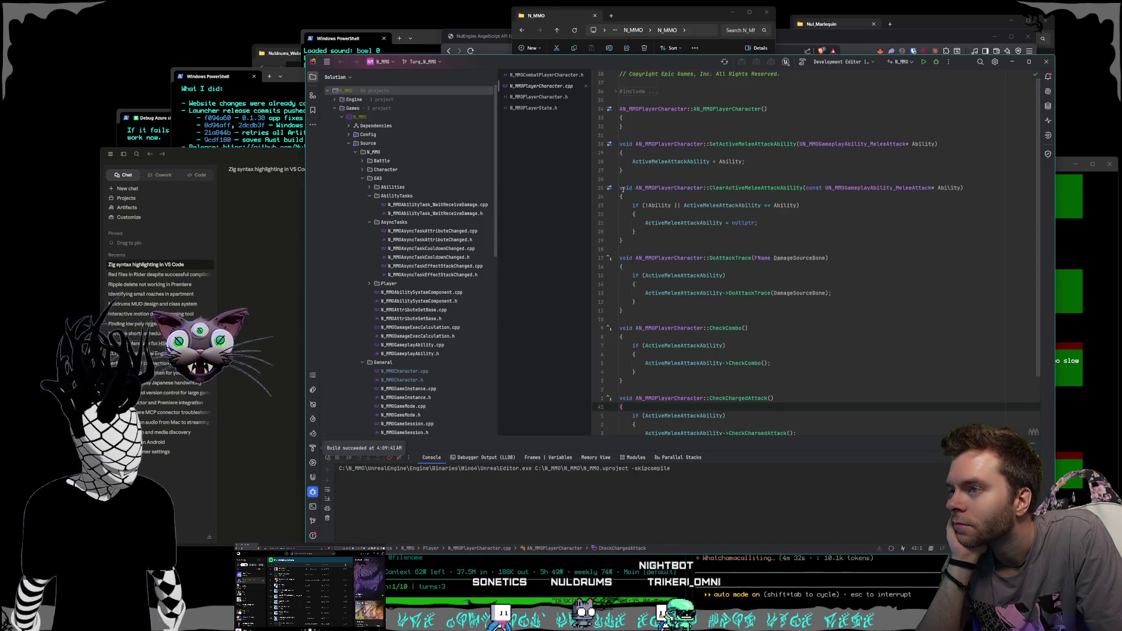
key(F5)
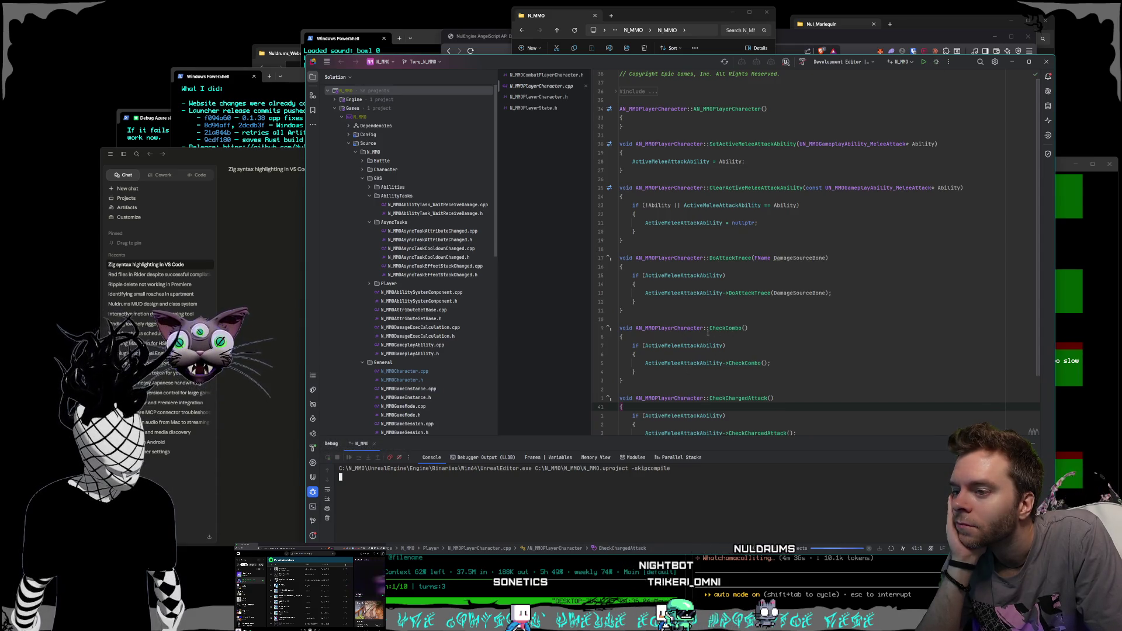
- Screenshot the ChargedAttackAction shadowing build error, then quit Rider
click(286, 298)
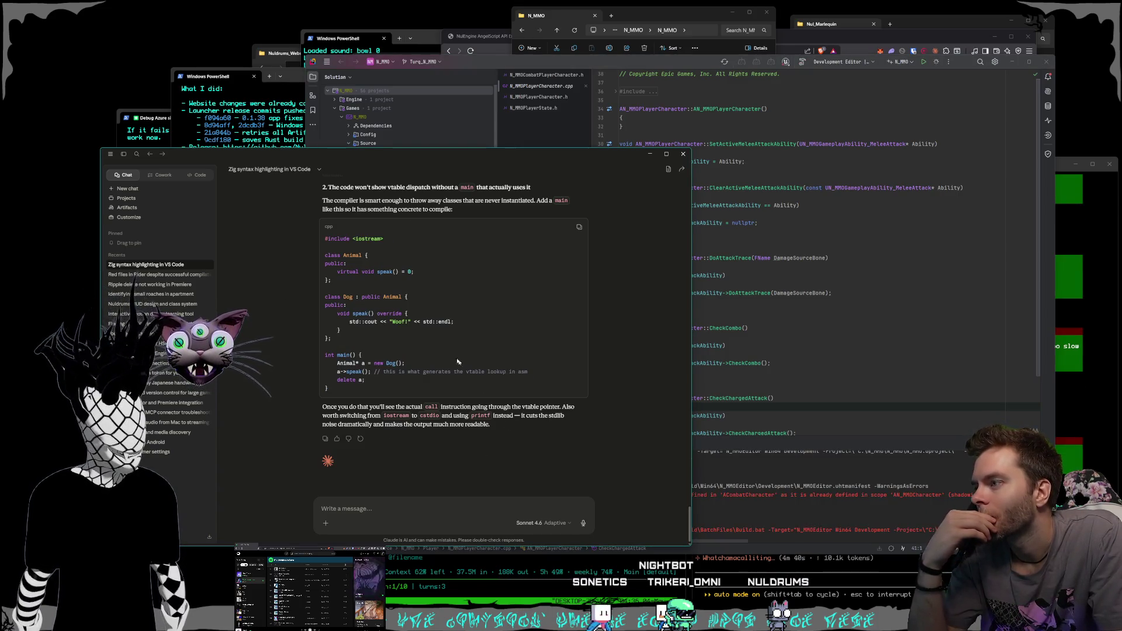
key(ctrl+w)
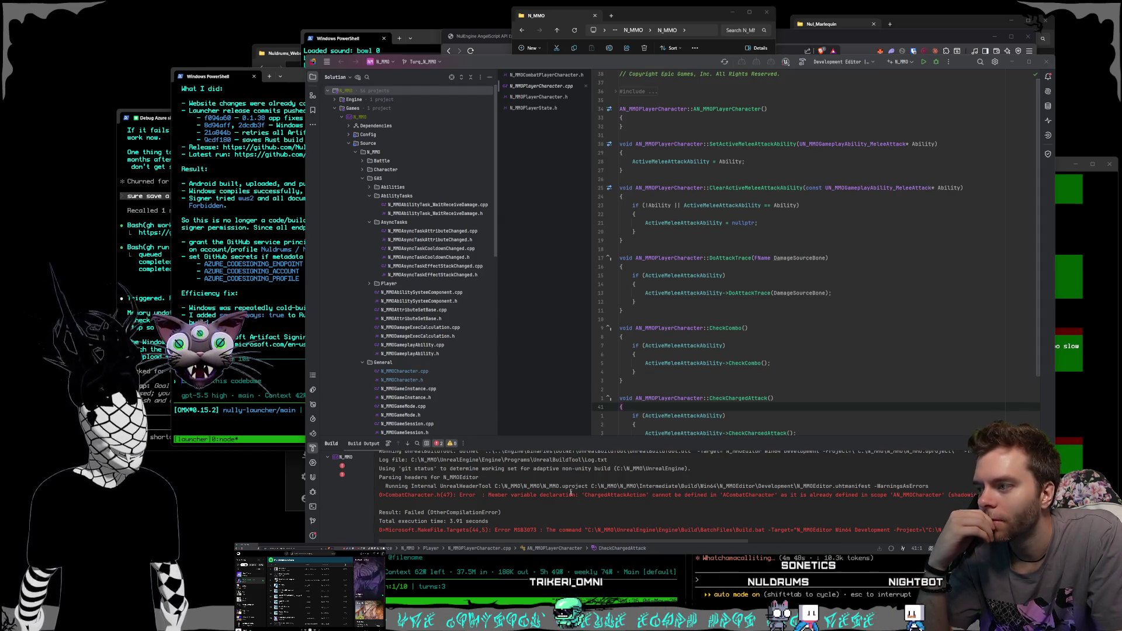
scroll(697, 496, down, 1)
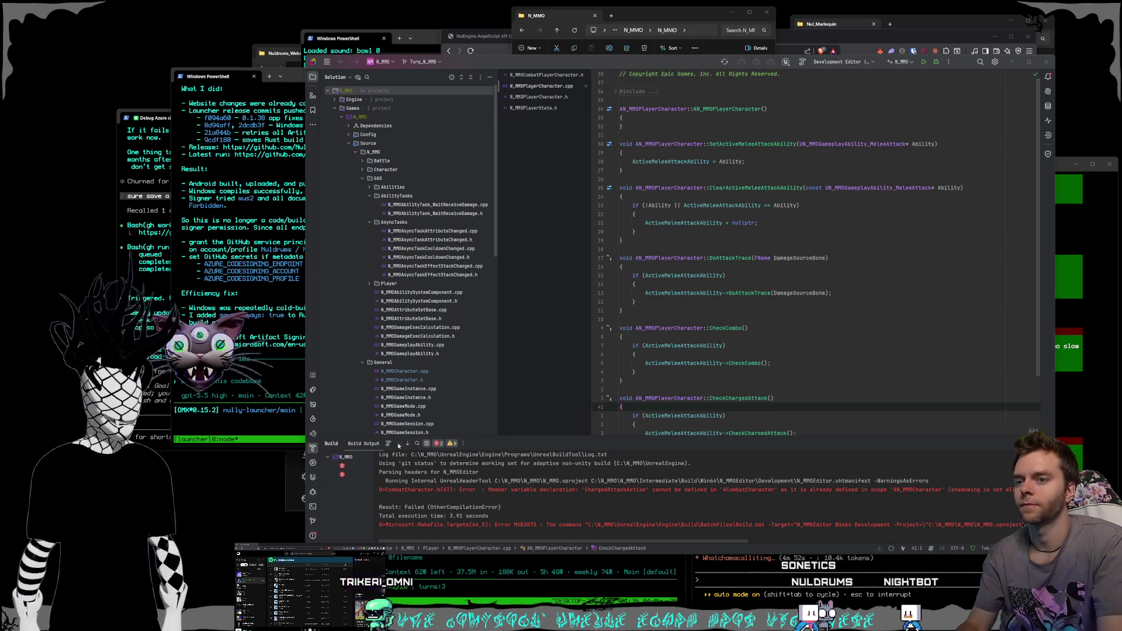
key(super+shift+s)
drag(320, 438, 997, 536)
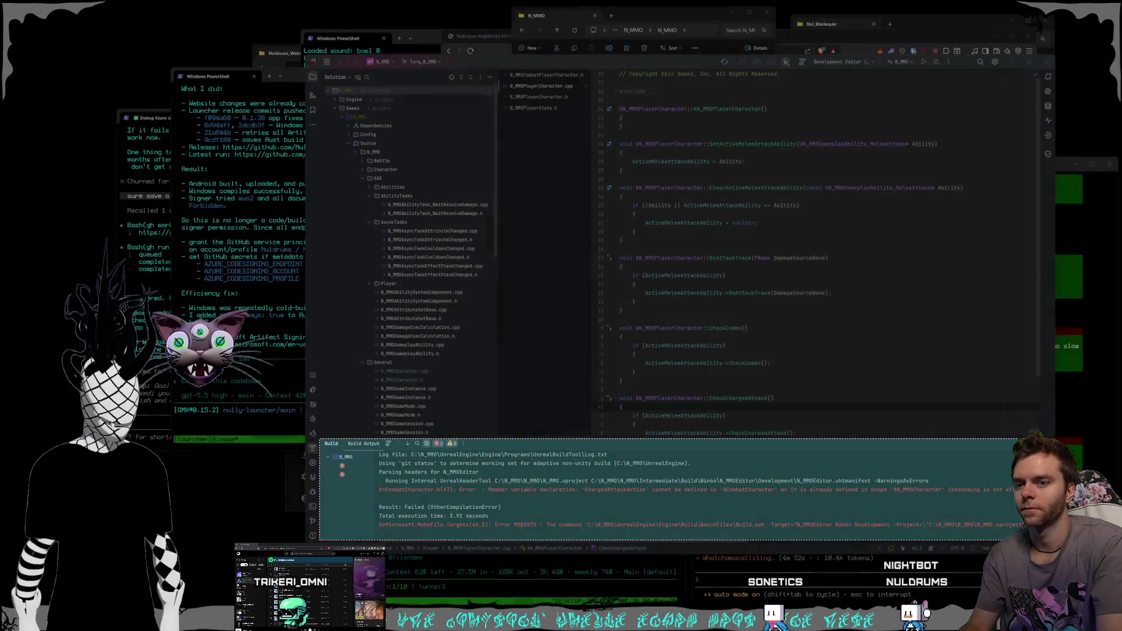
key(alt+F4)
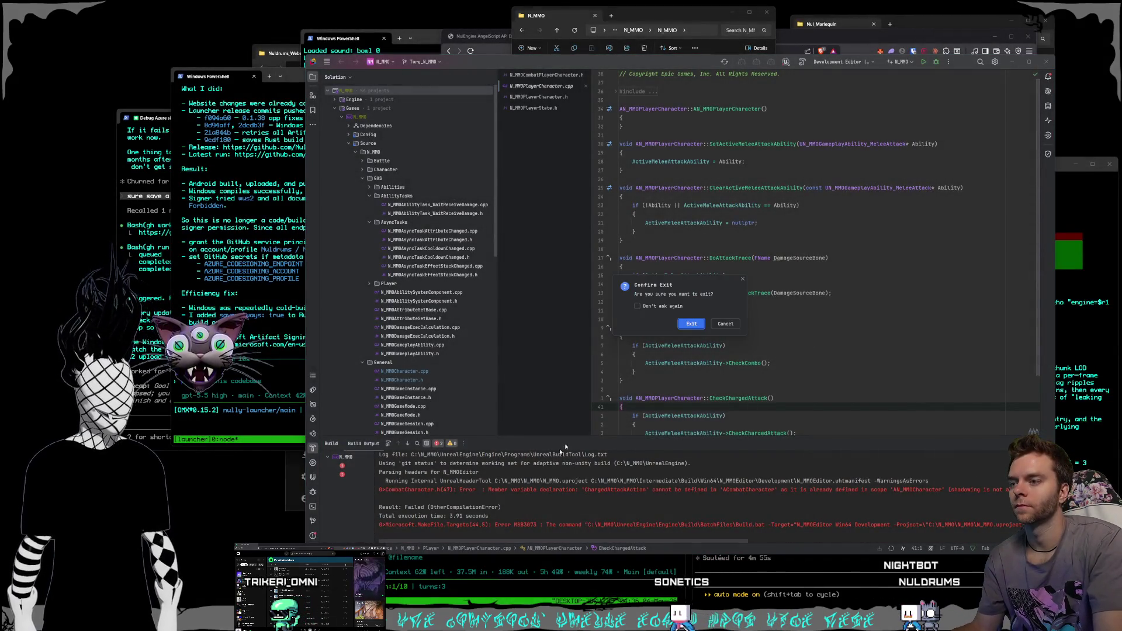
click(690, 329)
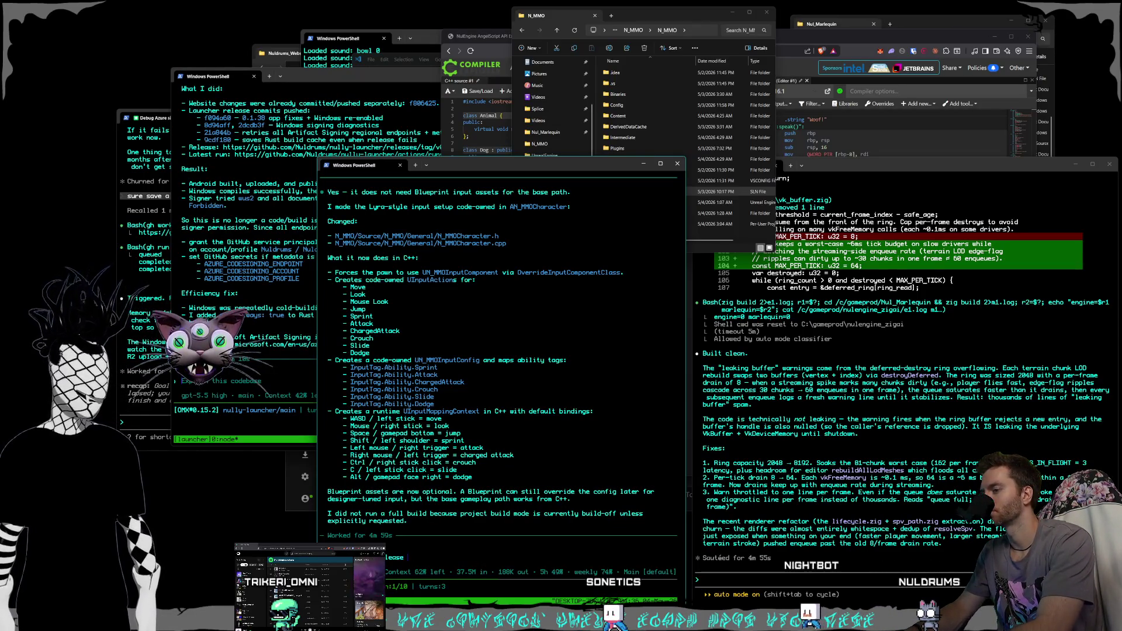
- Send Codex the build-error screenshot with a request to fix it and build
key(BackSpace)
key(BackSpace)
key(BackSpace)
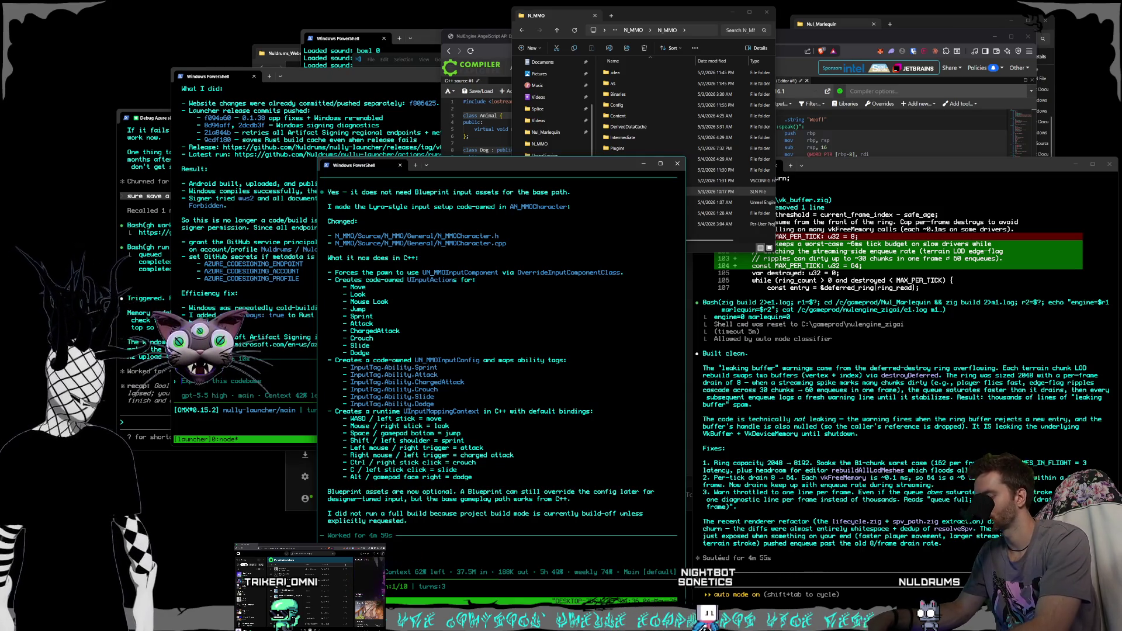
key(ctrl+v)
text(please fix)
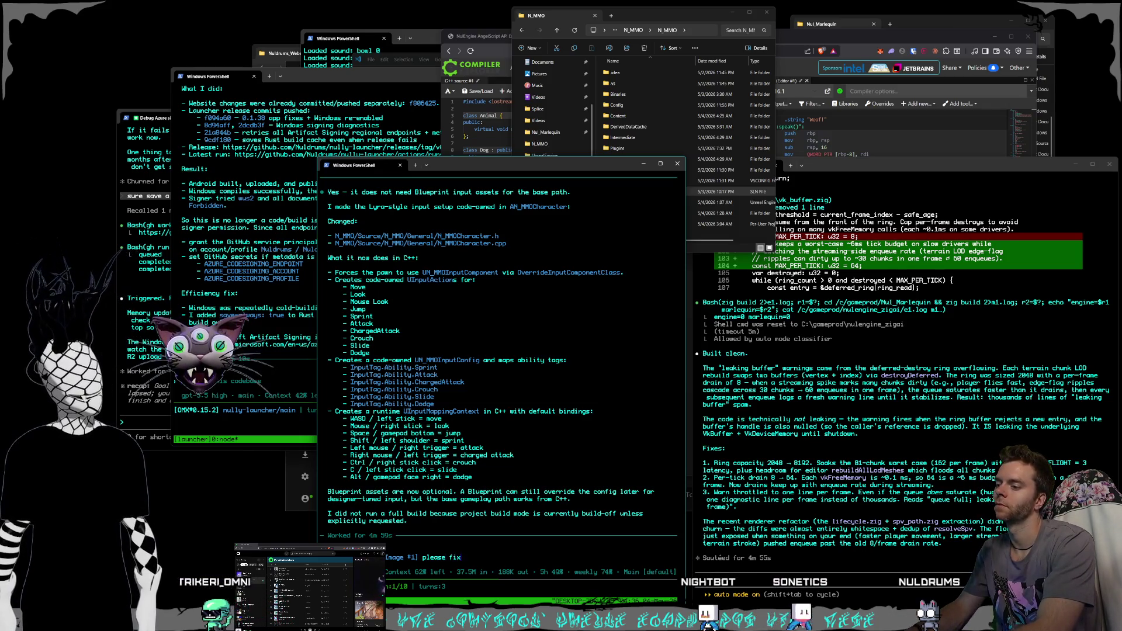
text( and $build)
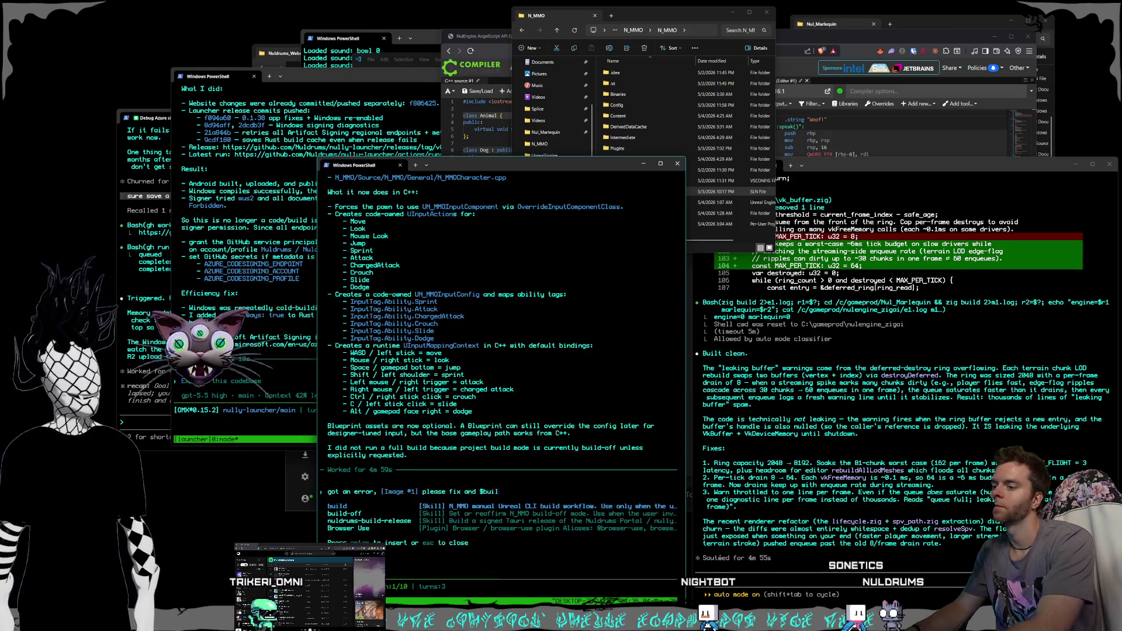
key(Return)
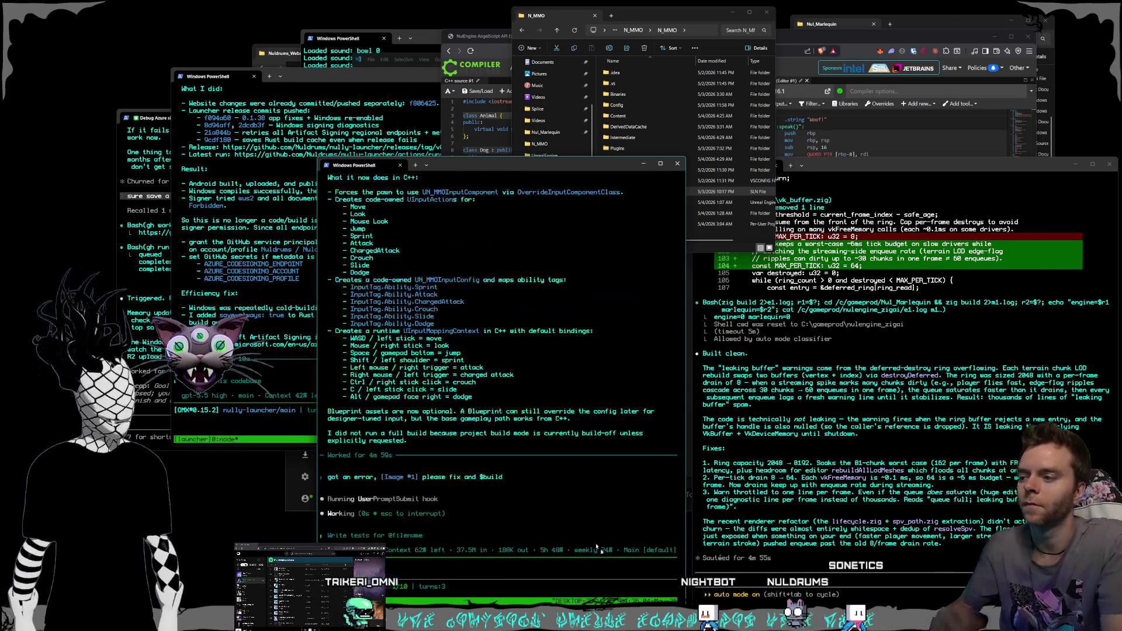
- Ask the renderer agent whether the ring-buffer fix affects frame rate
click(816, 552)
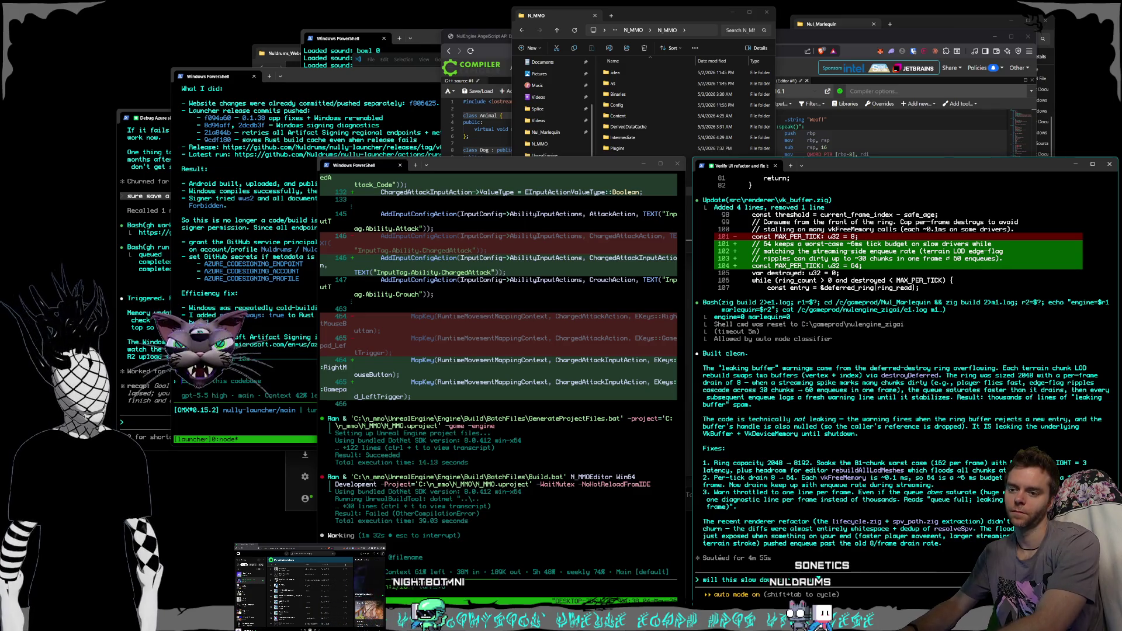
key(Return)
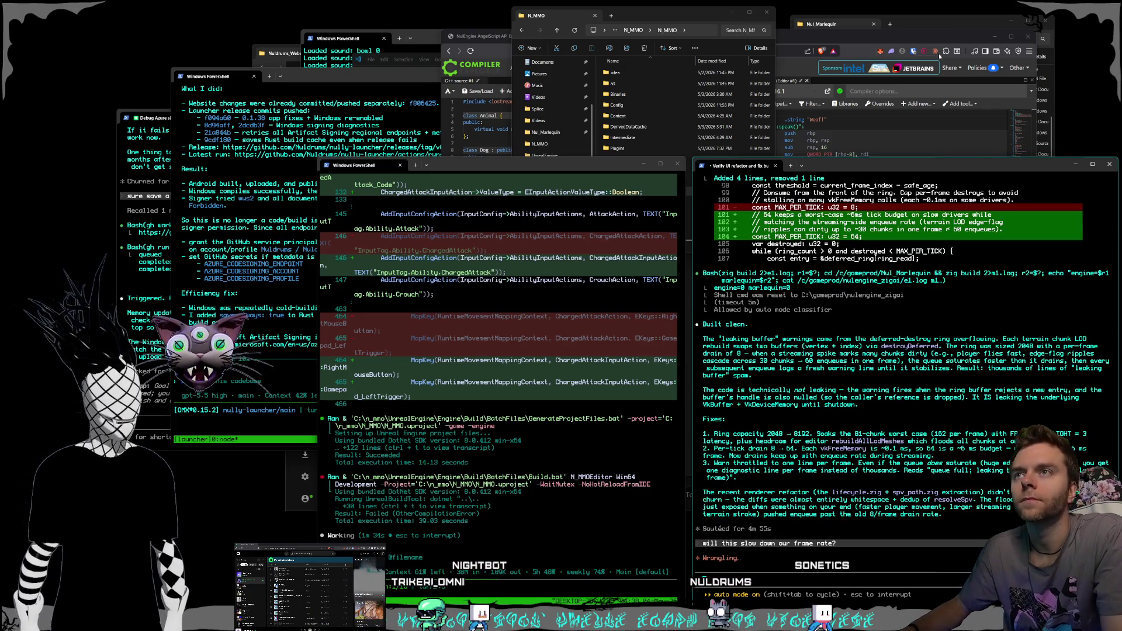
click(935, 24)
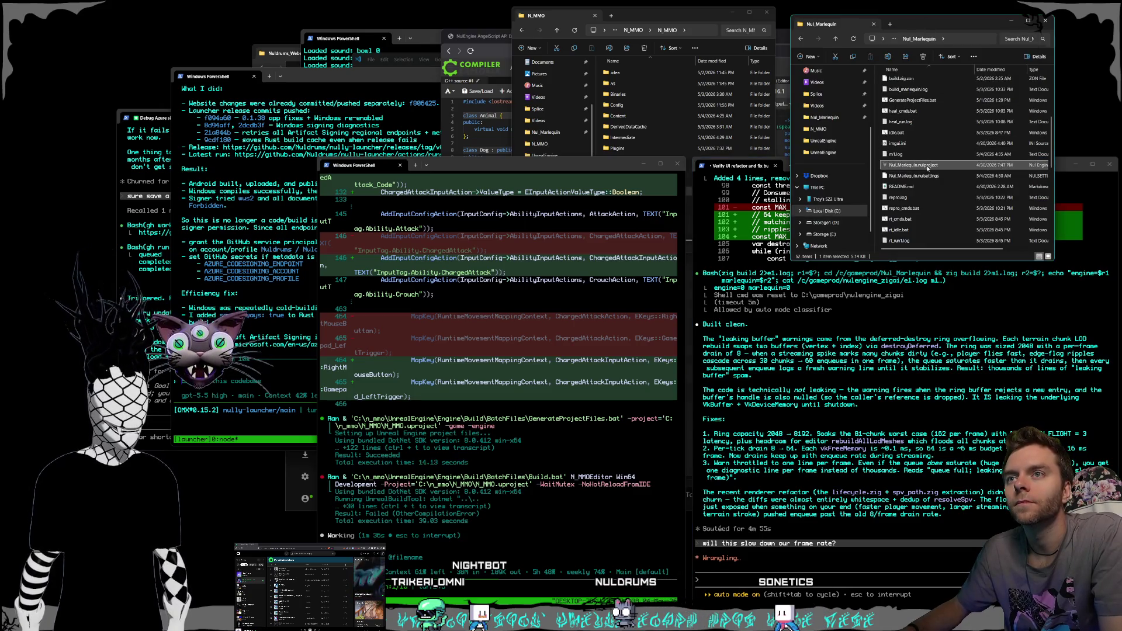
- Relaunch Nul_Marlequin and raise the Foreground FPS Cap in Project settings
double_click(927, 167)
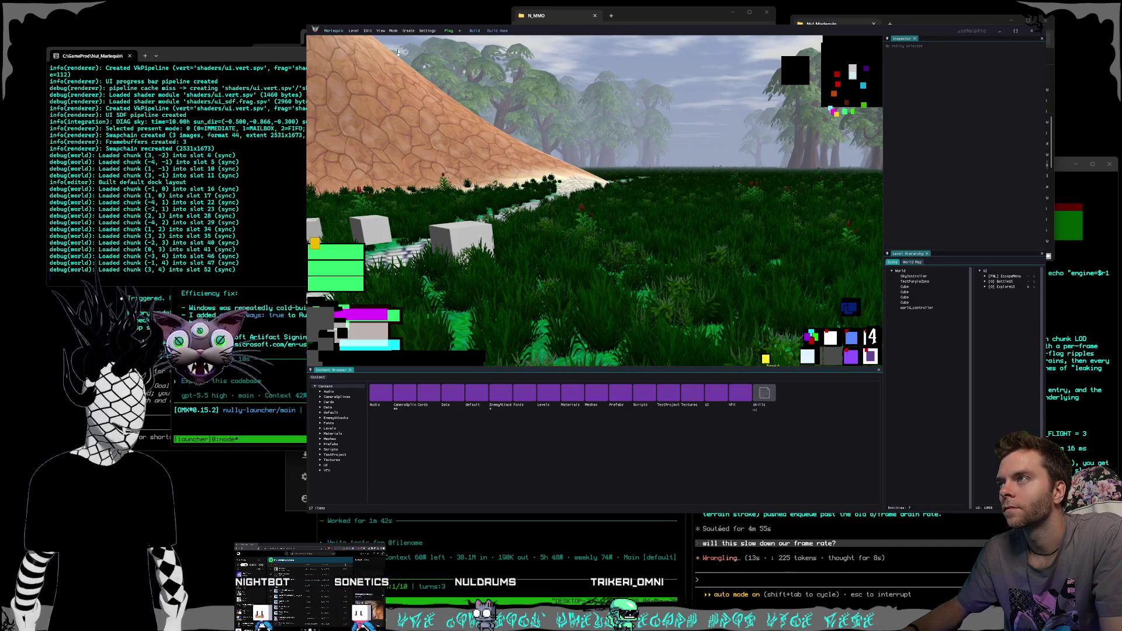
click(406, 31)
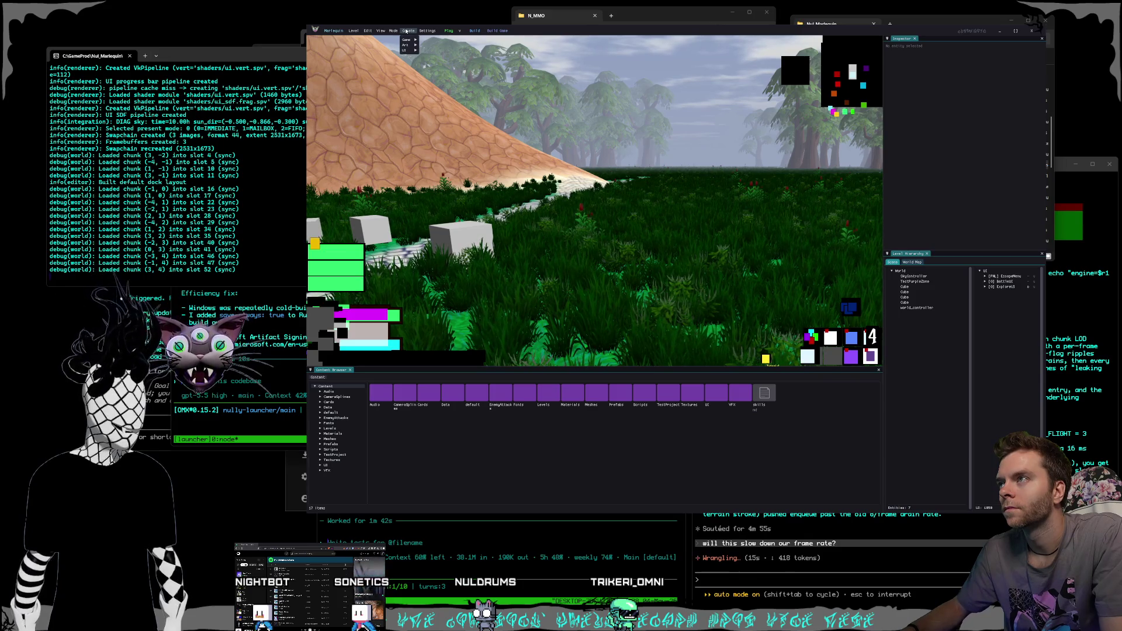
click(437, 45)
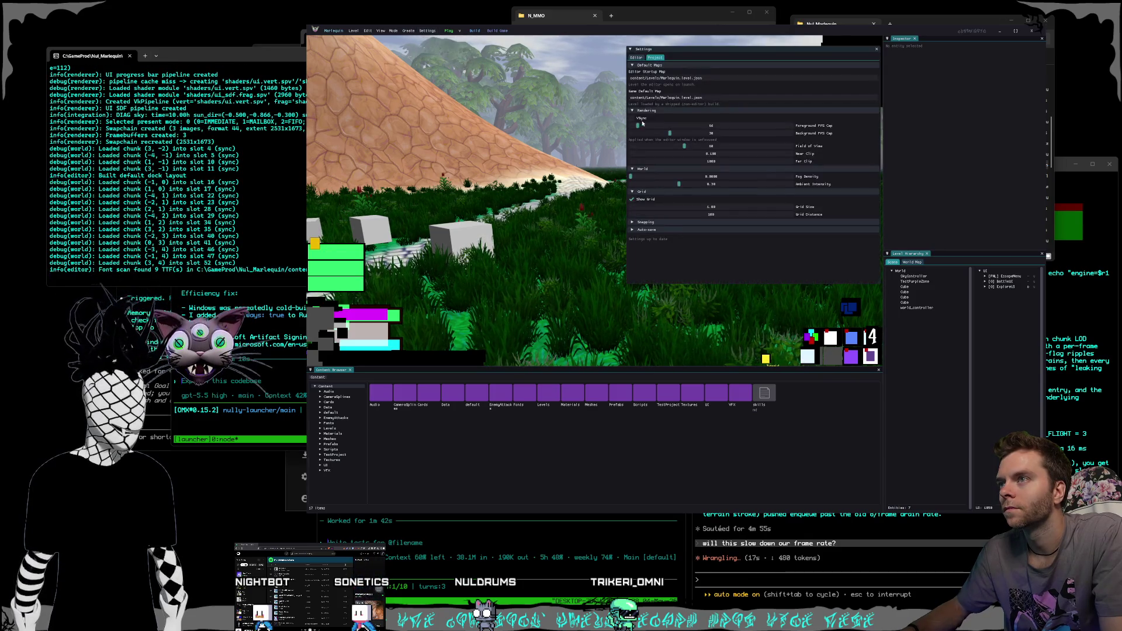
drag(637, 125, 718, 126)
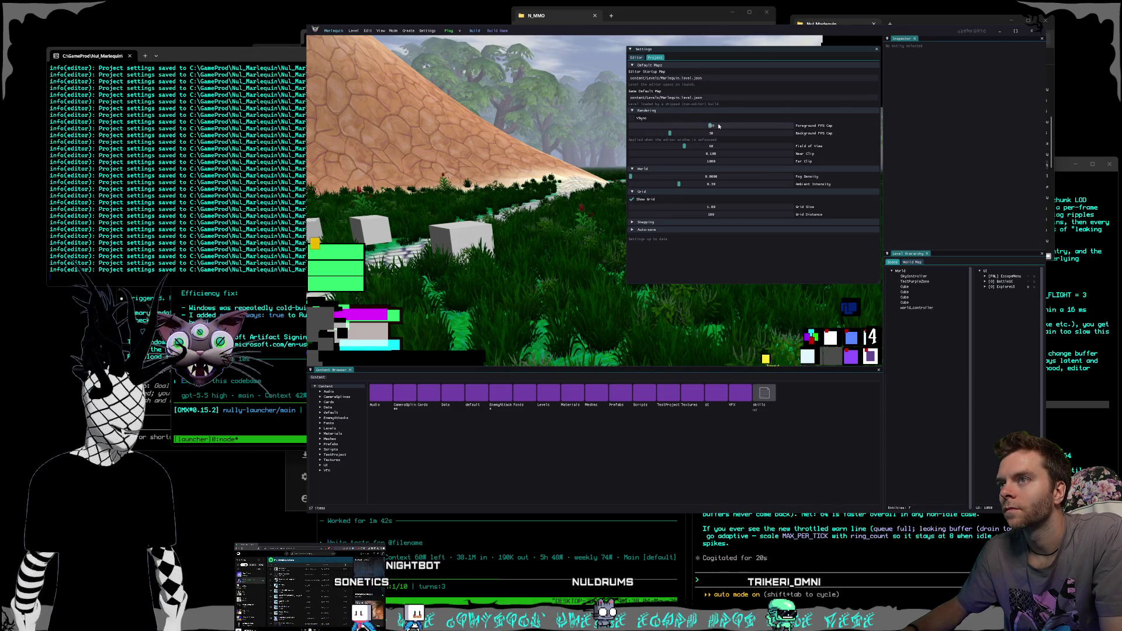
click(876, 49)
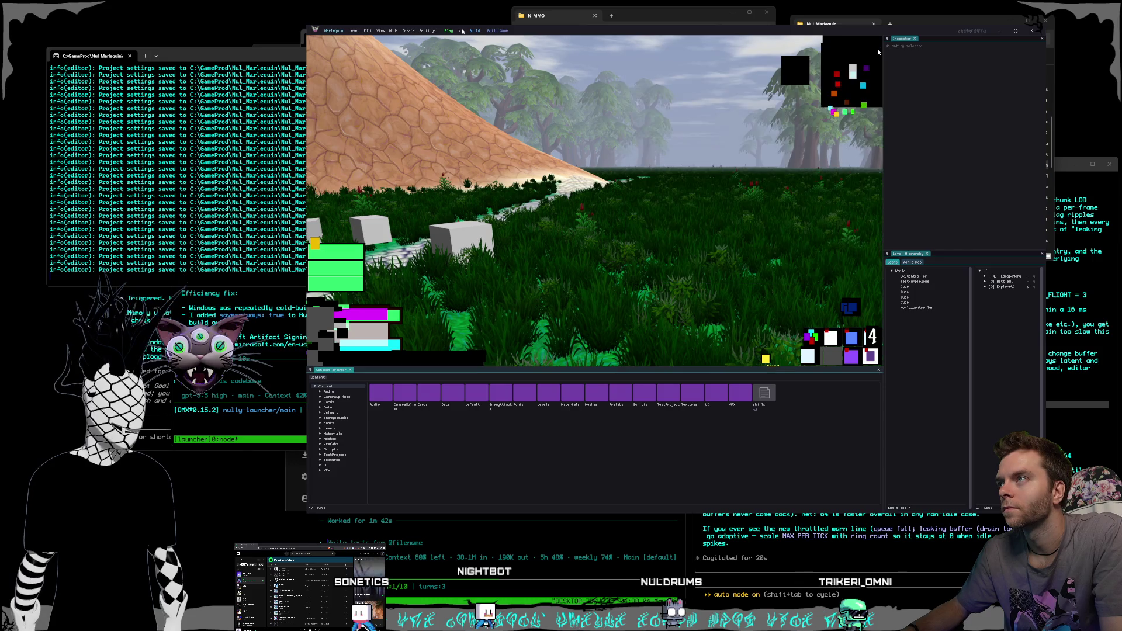
- Show the Performance overlay and capture per-frame timings in the Profiler
click(380, 31)
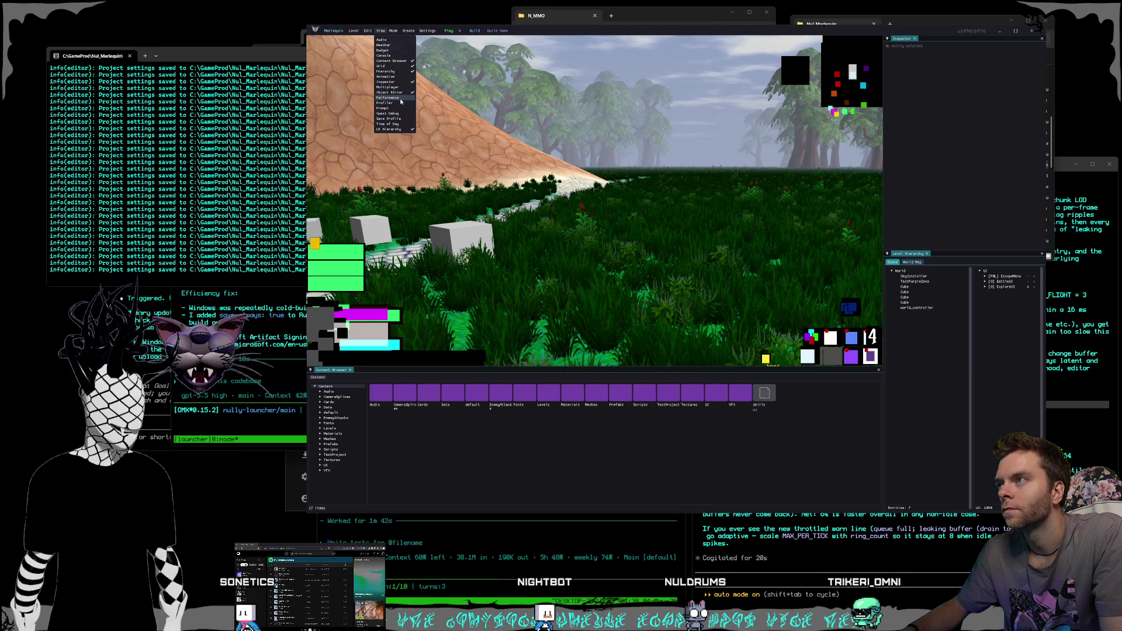
click(388, 97)
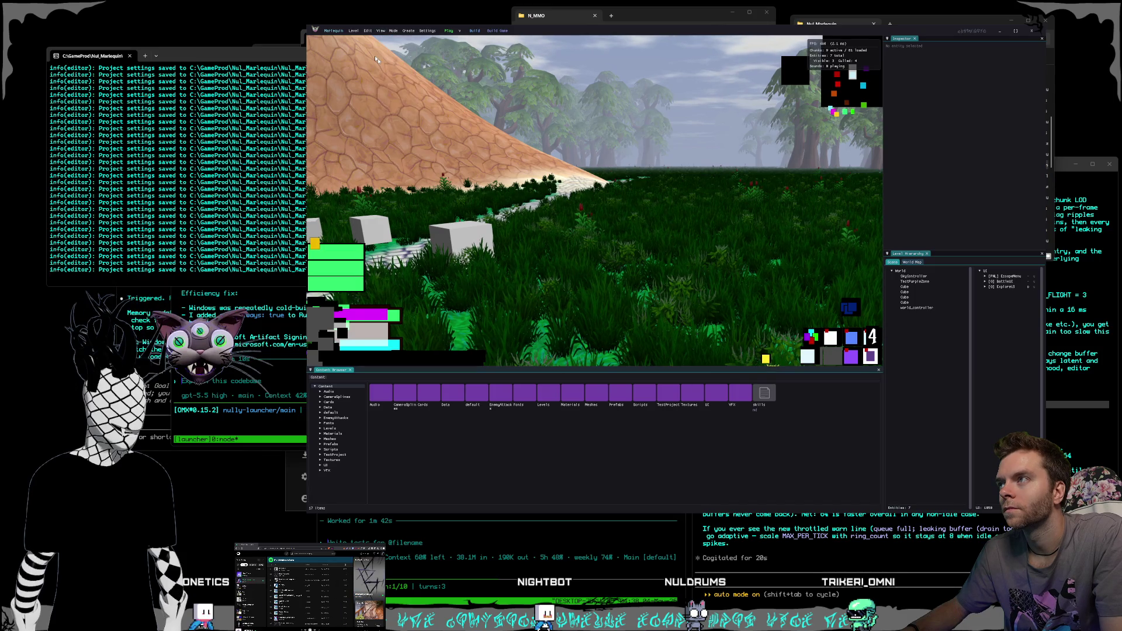
click(381, 31)
click(388, 103)
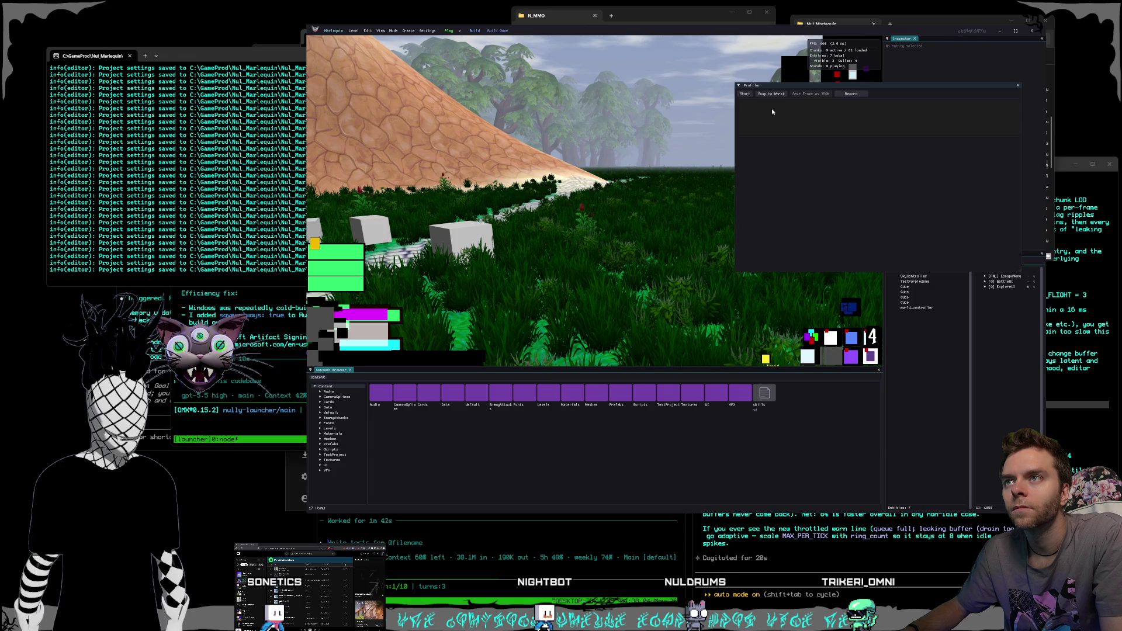
drag(772, 112, 733, 149)
click(702, 132)
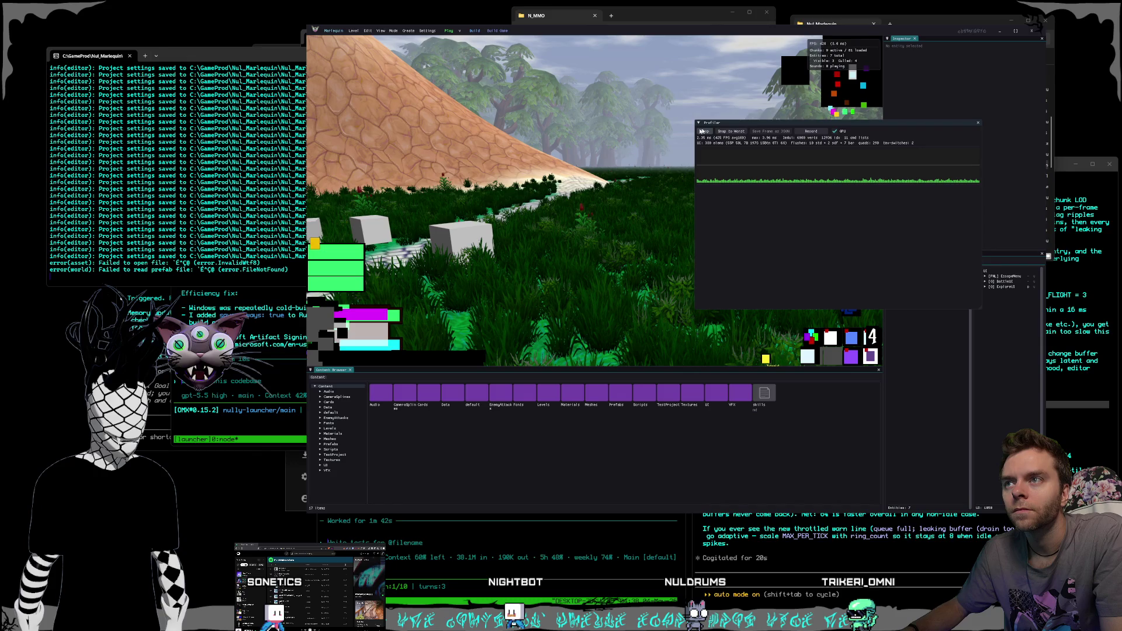
click(702, 131)
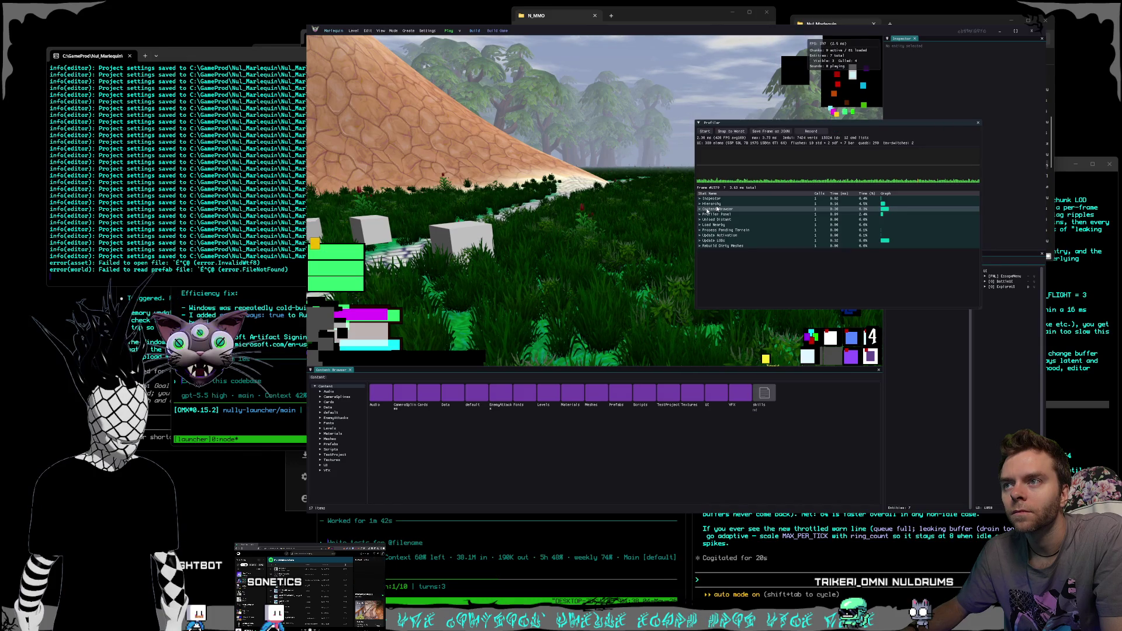